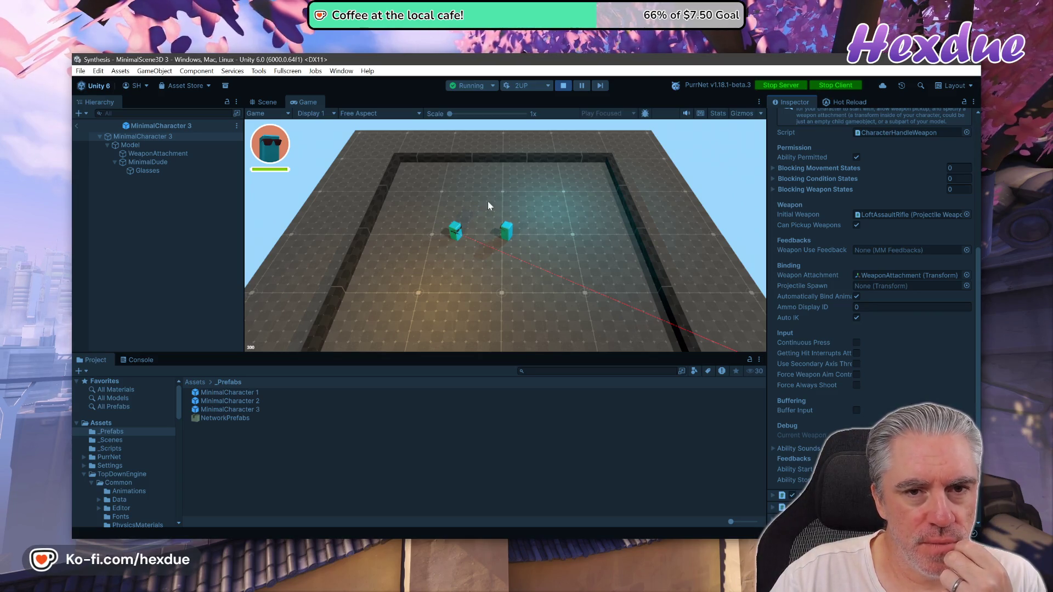
# Step: Stop play mode and scroll the MinimalCharacter 3 Inspector down to its network components
pyautogui.click(564, 87)
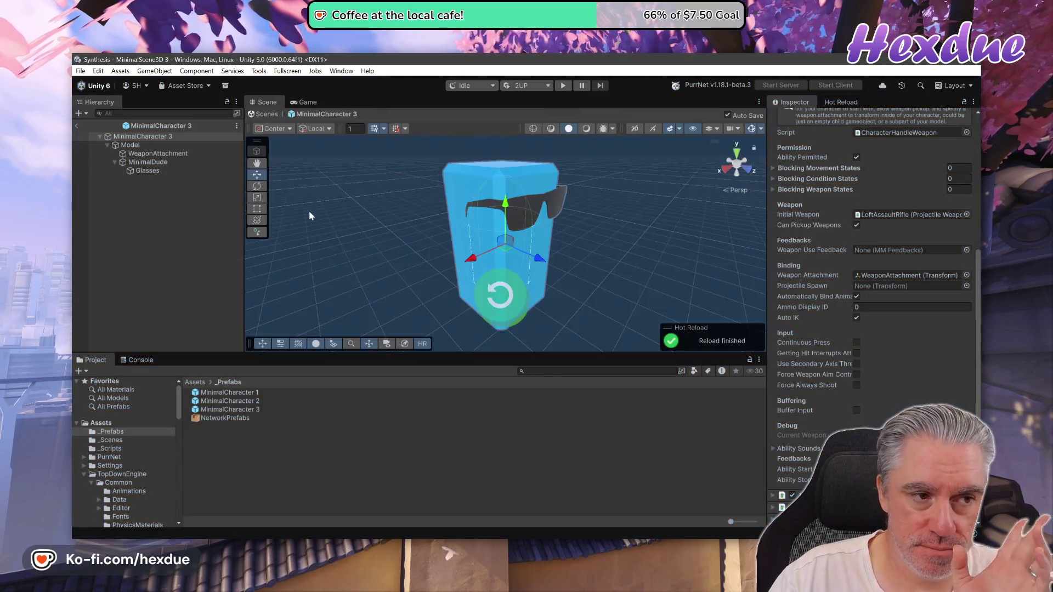
pyautogui.scroll(-5, 871, 301)
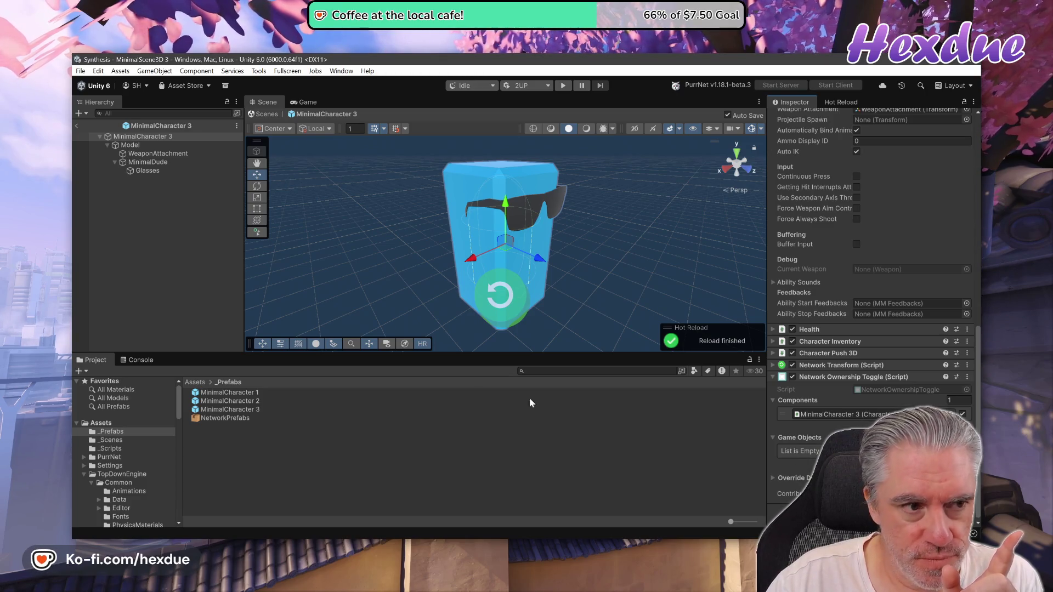
# Step: Add a Network Transform component to WeaponAttachment via the 'netwo' search and expand its settings
pyautogui.click(148, 154)
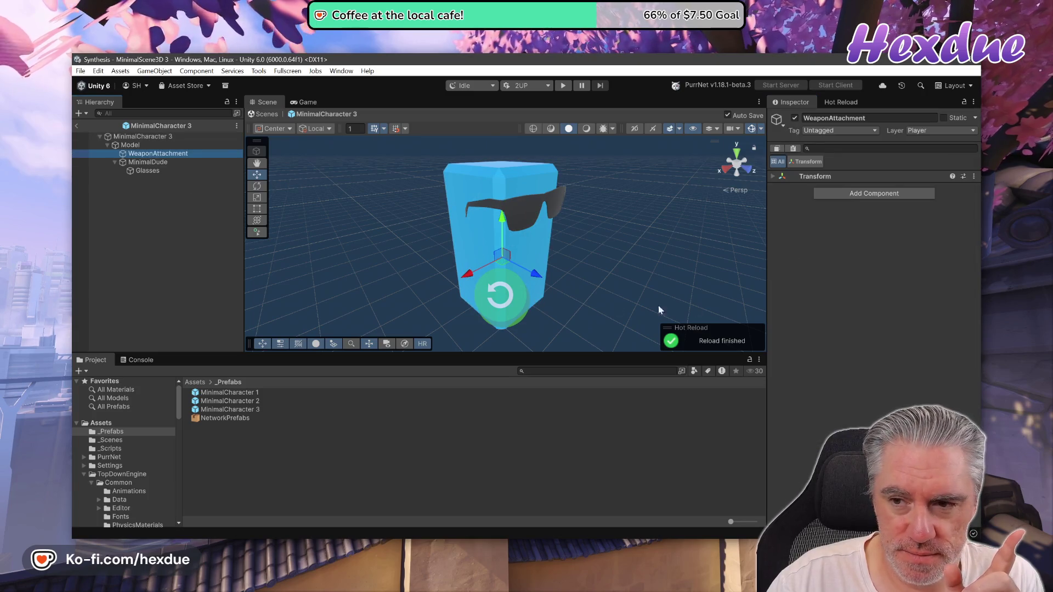
pyautogui.click(873, 194)
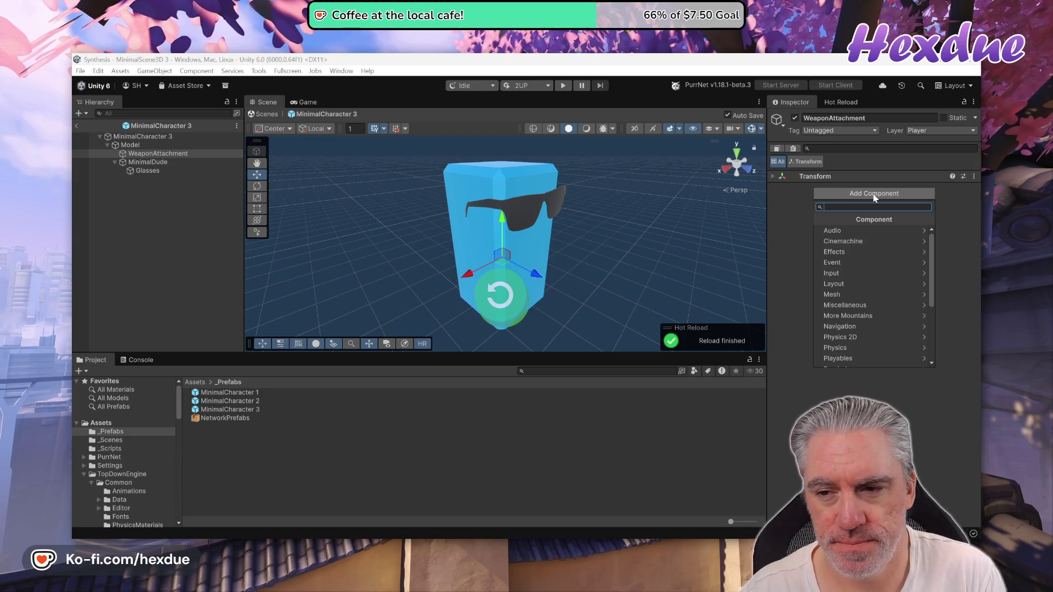
pyautogui.write('netwo')
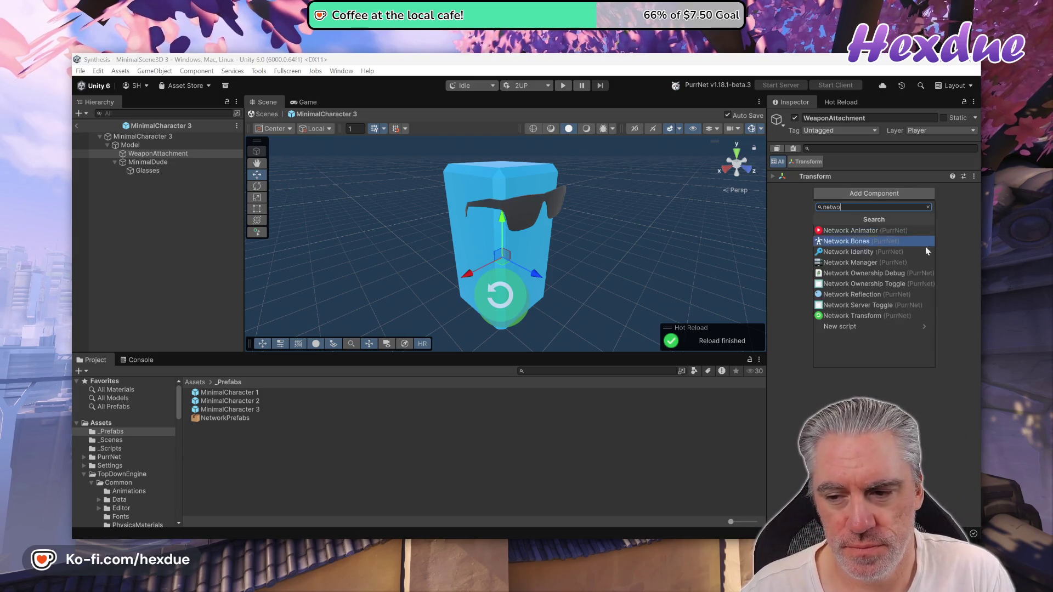
pyautogui.click(905, 319)
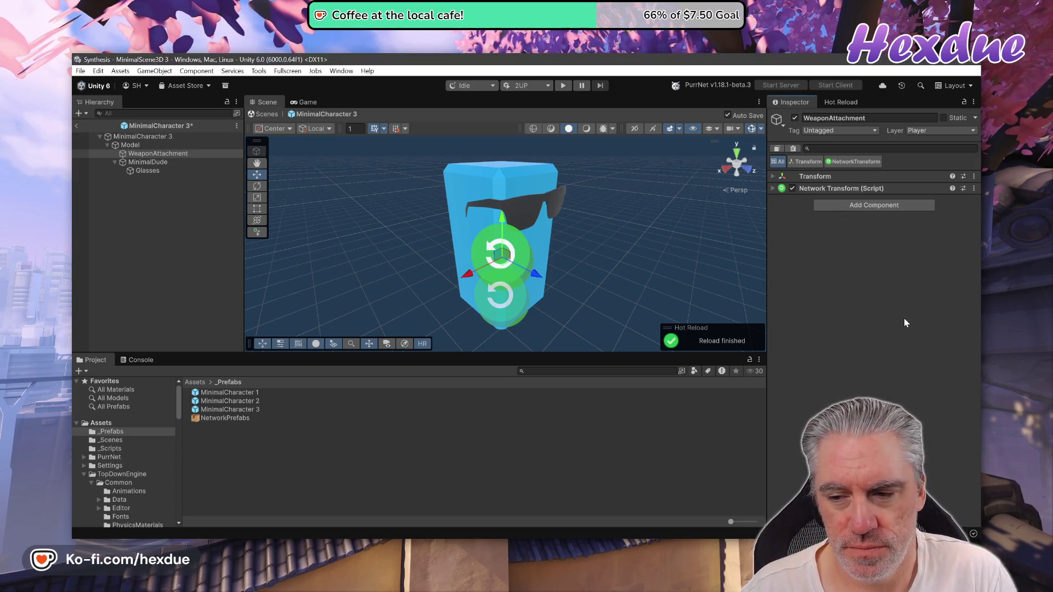
pyautogui.click(773, 189)
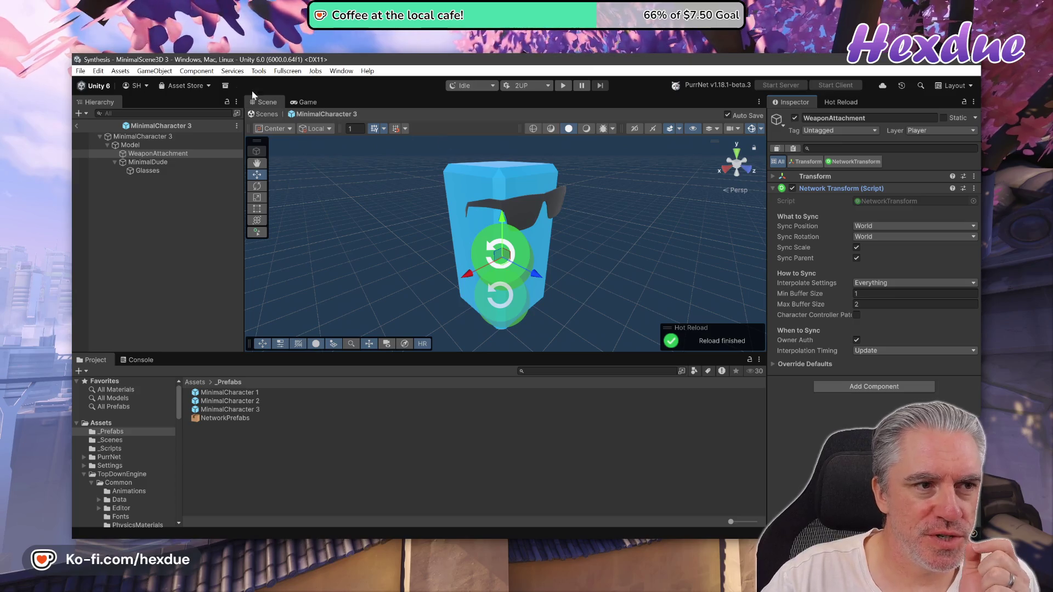
# Step: Start the 2UP two-player play scenario
pyautogui.click(98, 72)
pyautogui.click(80, 71)
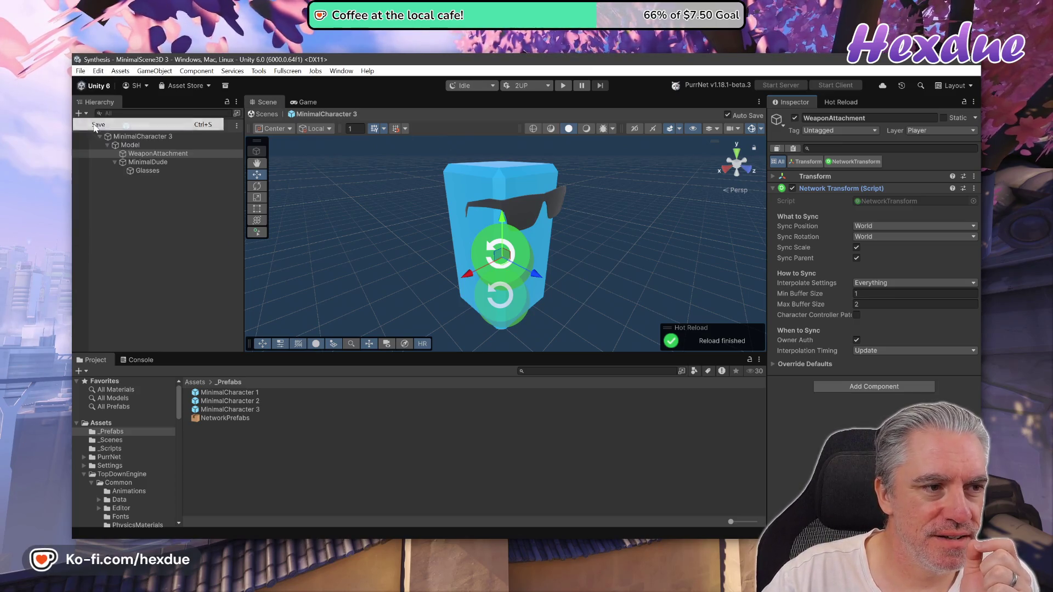
pyautogui.click(563, 85)
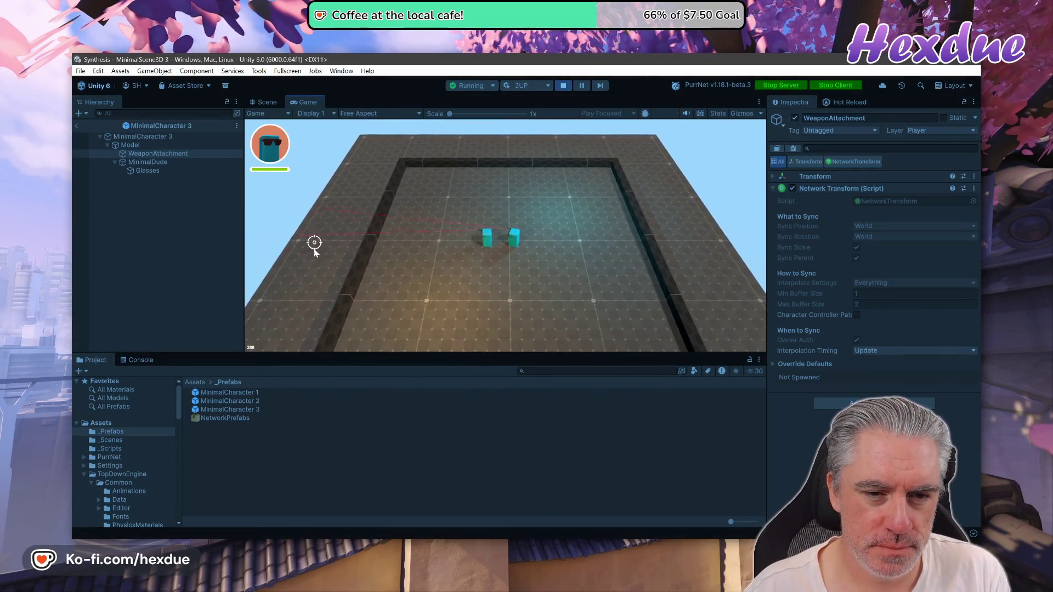
# Step: Move the host character, then fire the assault rifle from both the host and Player 2 windows
pyautogui.press('a')
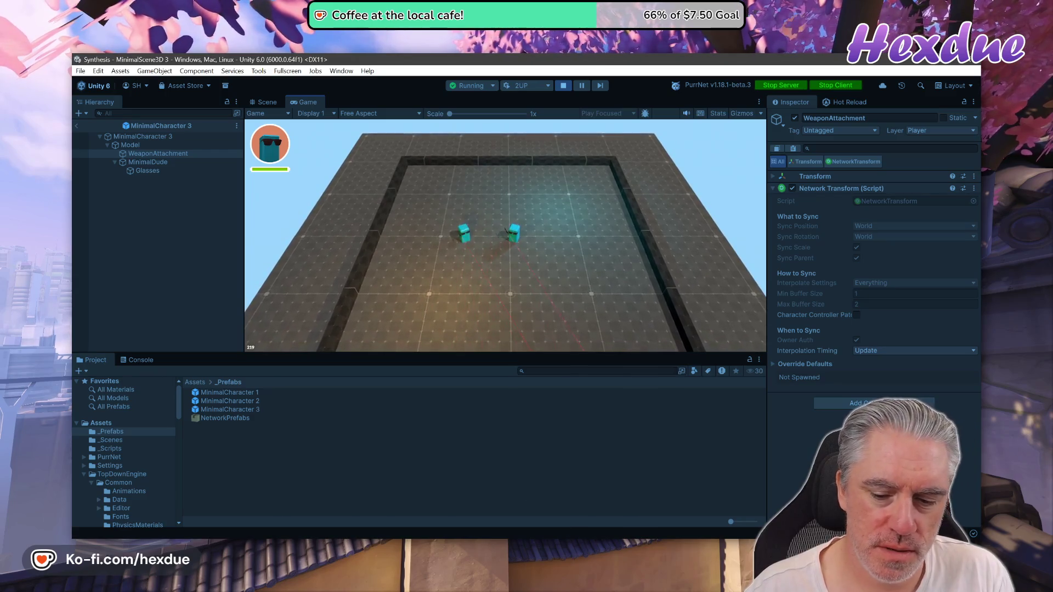
pyautogui.moveTo(666, 587)
pyautogui.click(722, 510)
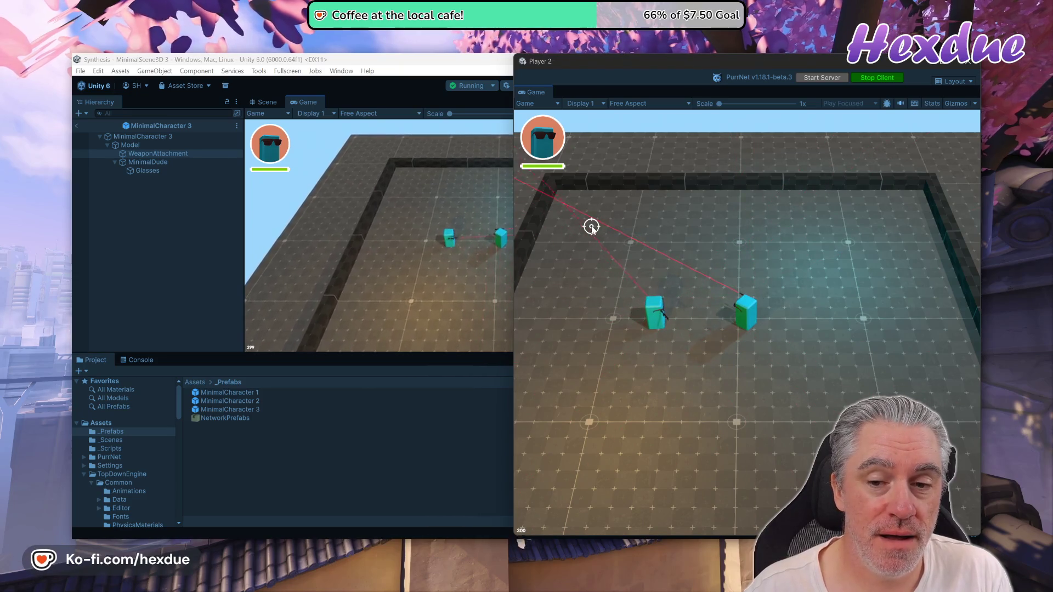
pyautogui.click(671, 329)
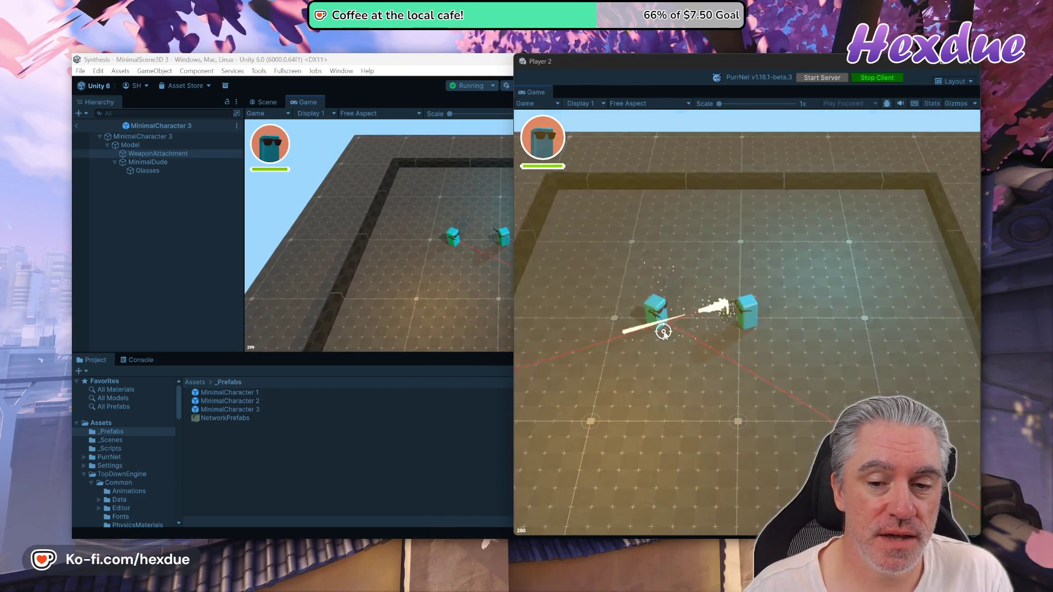
pyautogui.click(694, 377)
pyautogui.click(693, 378)
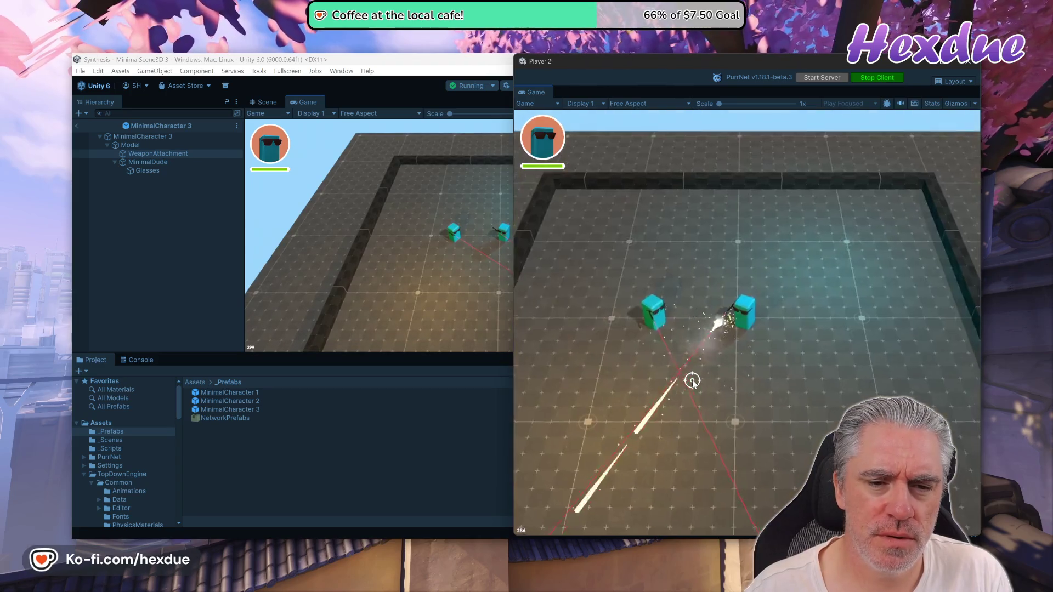
# Step: Snap the editor and Player 2 windows side by side, fire a host shot, then widen the editor
pyautogui.click(438, 262)
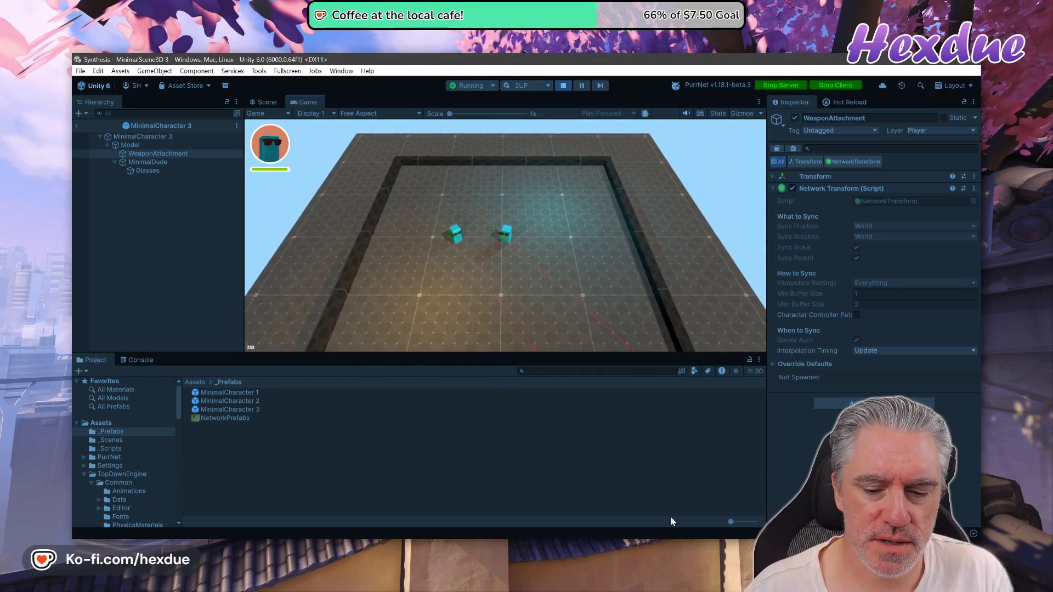
pyautogui.moveTo(610, 60)
pyautogui.mouseDown()
pyautogui.moveTo(347, 61)
pyautogui.moveTo(73, 175)
pyautogui.mouseUp()
pyautogui.click(627, 192)
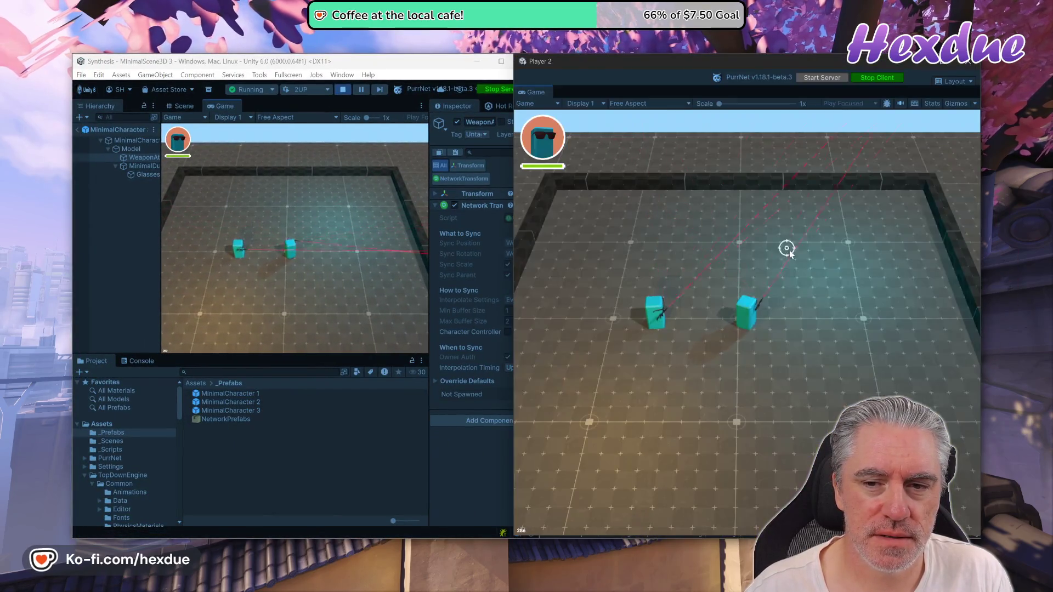
pyautogui.click(807, 271)
pyautogui.click(365, 253)
pyautogui.click(378, 252)
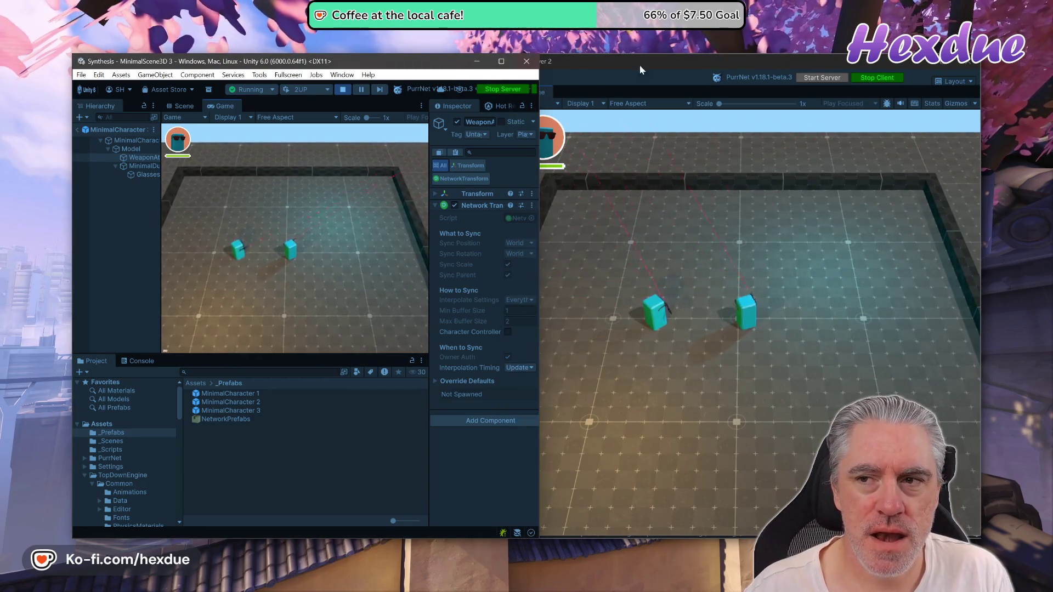
pyautogui.click(501, 61)
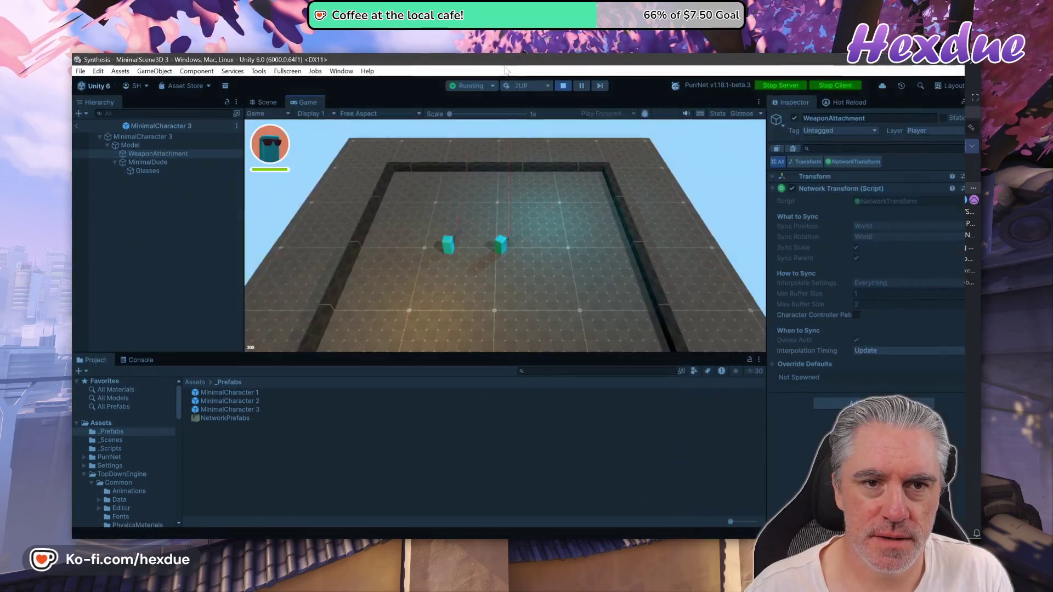
# Step: Stop the game and remove the Network Transform component from WeaponAttachment
pyautogui.click(563, 85)
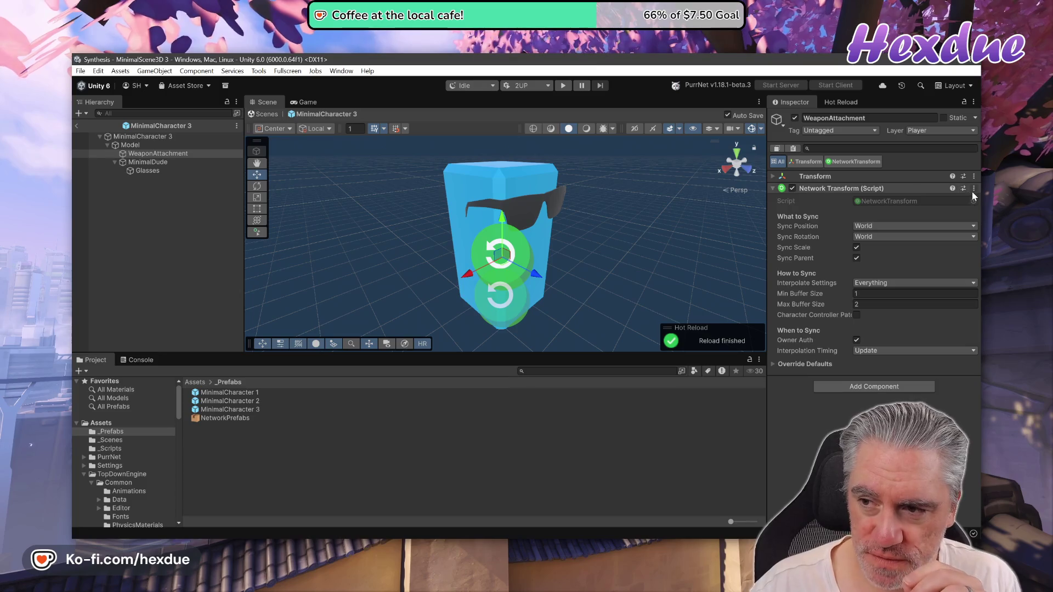
pyautogui.click(973, 188)
pyautogui.click(911, 216)
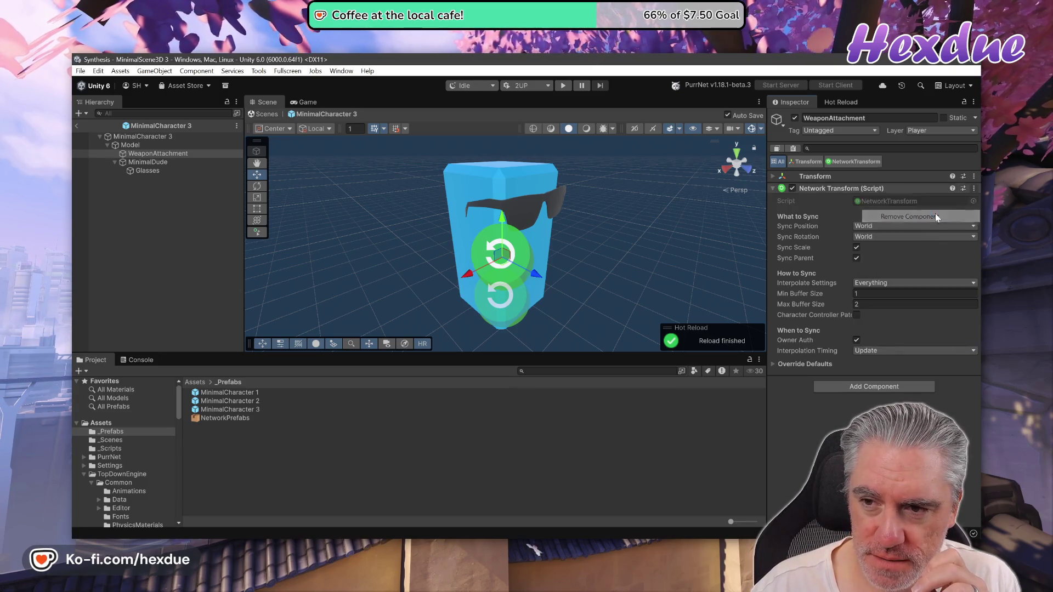
# Step: Select the MinimalCharacter 3 root and scroll down through its Inspector components
pyautogui.click(150, 140)
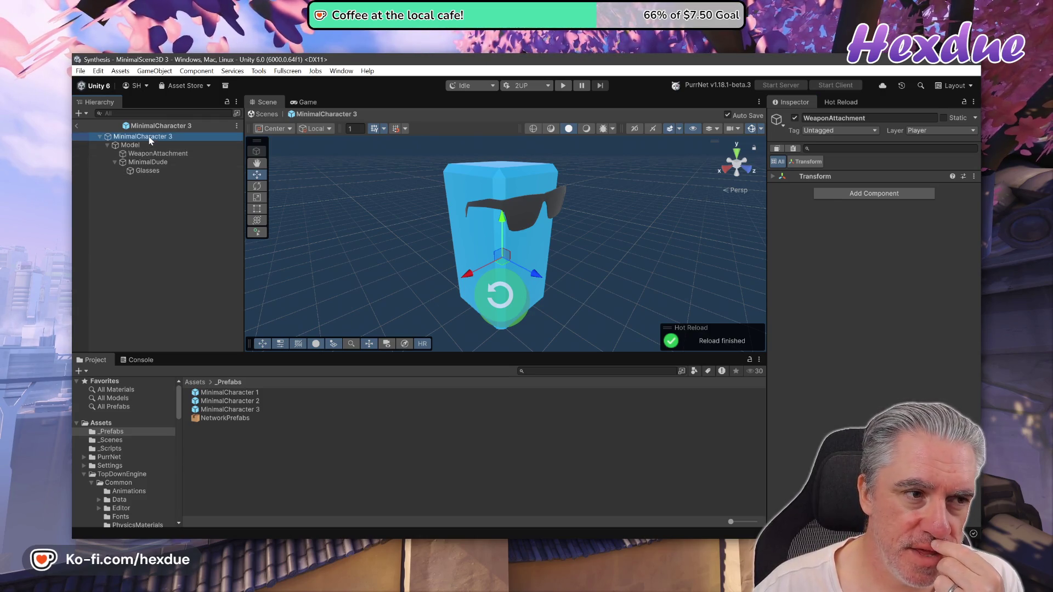
pyautogui.click(81, 71)
pyautogui.press('Escape')
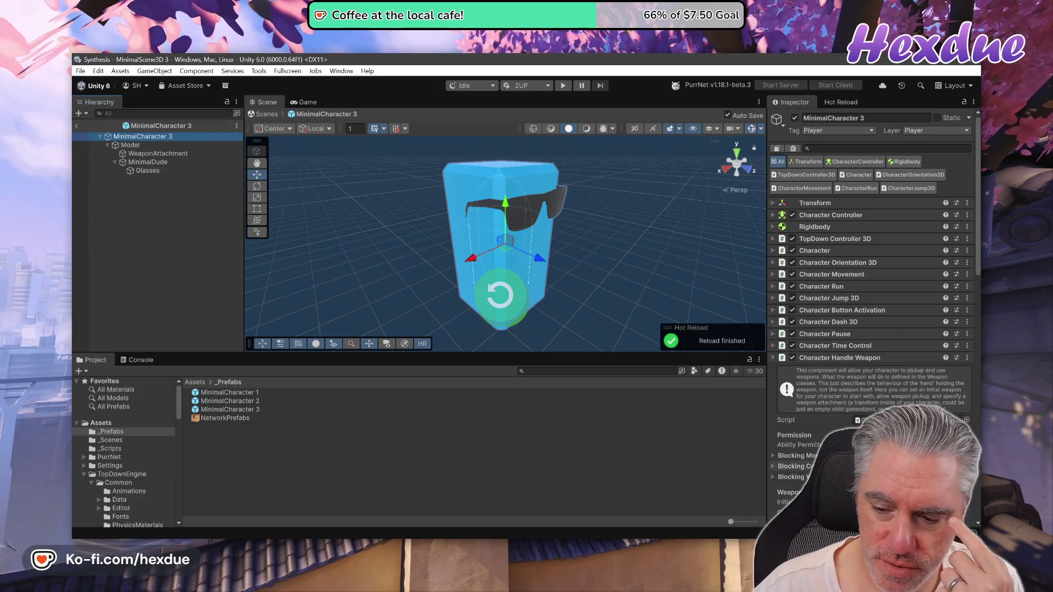
pyautogui.scroll(-10, 872, 275)
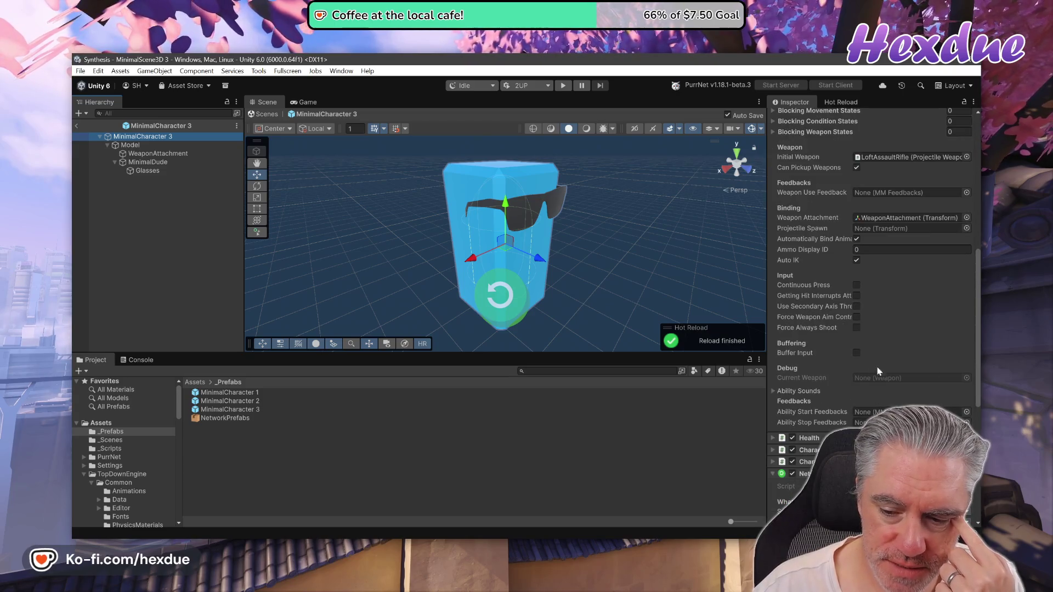
pyautogui.scroll(-3, 906, 394)
pyautogui.scroll(-9, 907, 394)
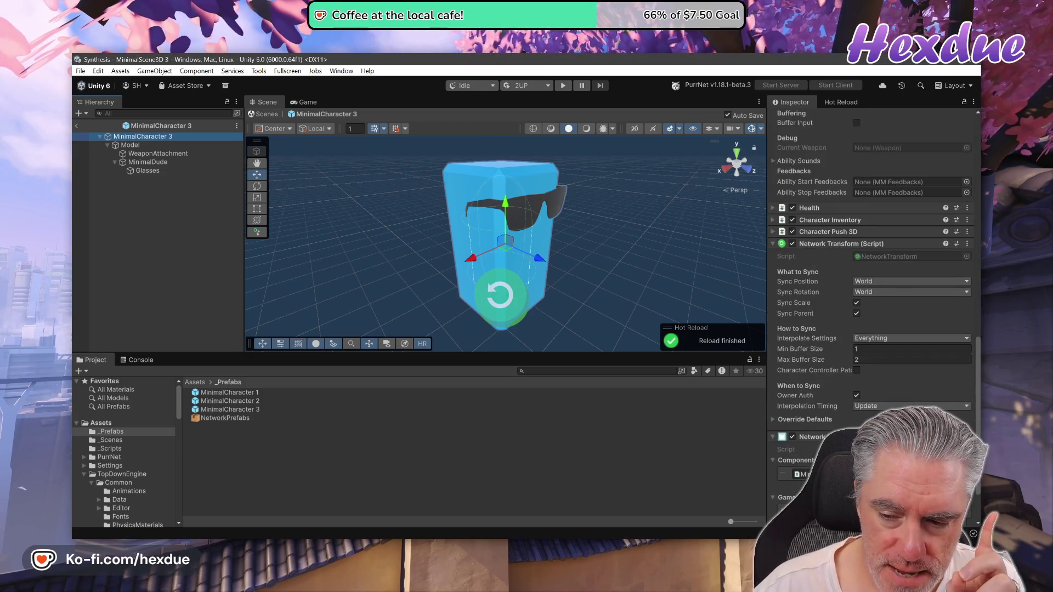
pyautogui.scroll(-3, 872, 301)
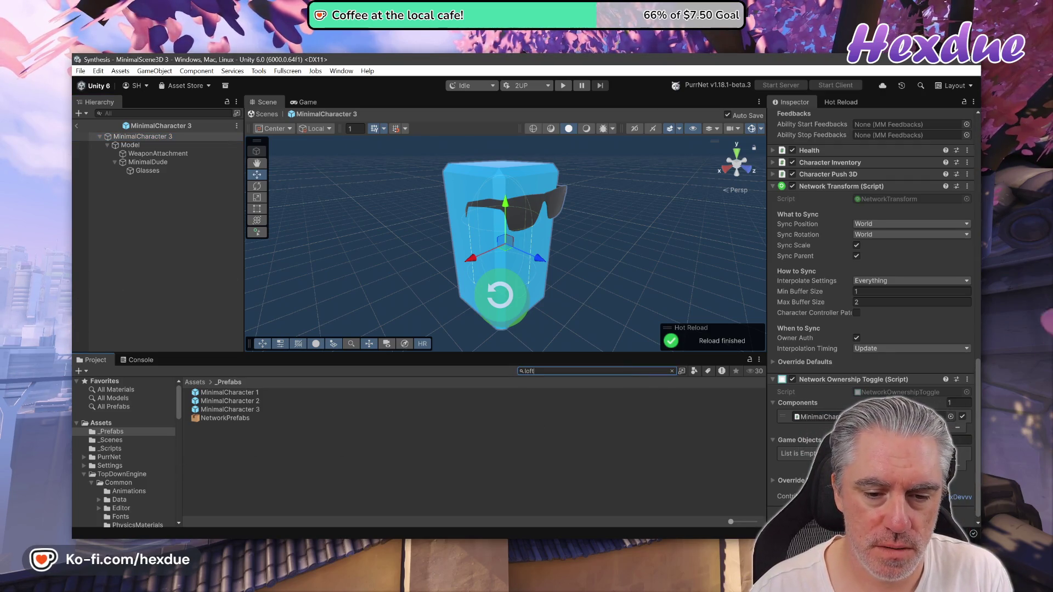
# Step: Search the Project window for 'loft rifle' and review the listed rifle assets' settings in the Inspector
pyautogui.write('loft r')
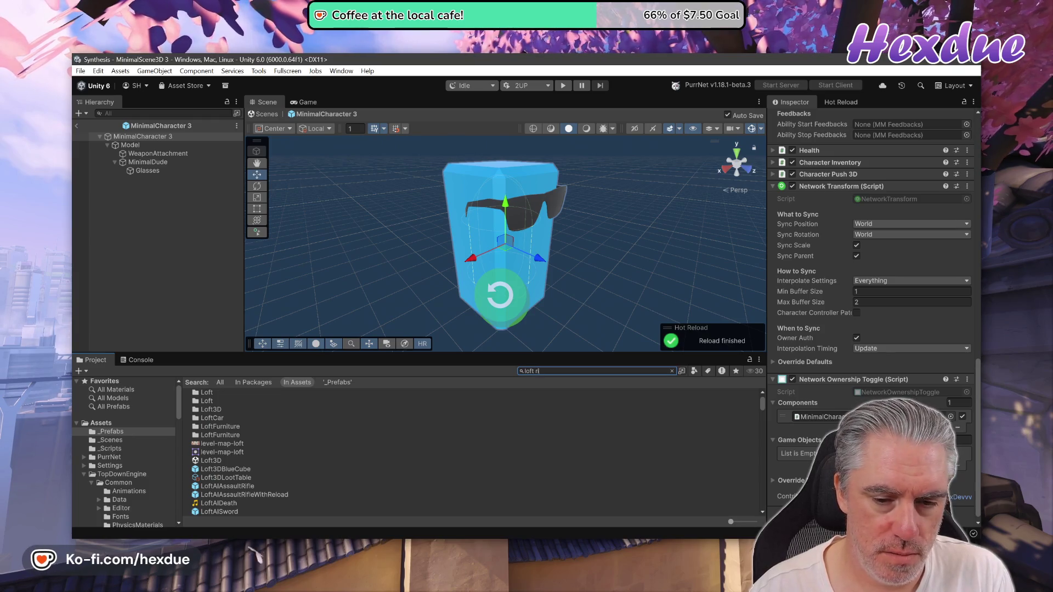
pyautogui.write('ifle proj')
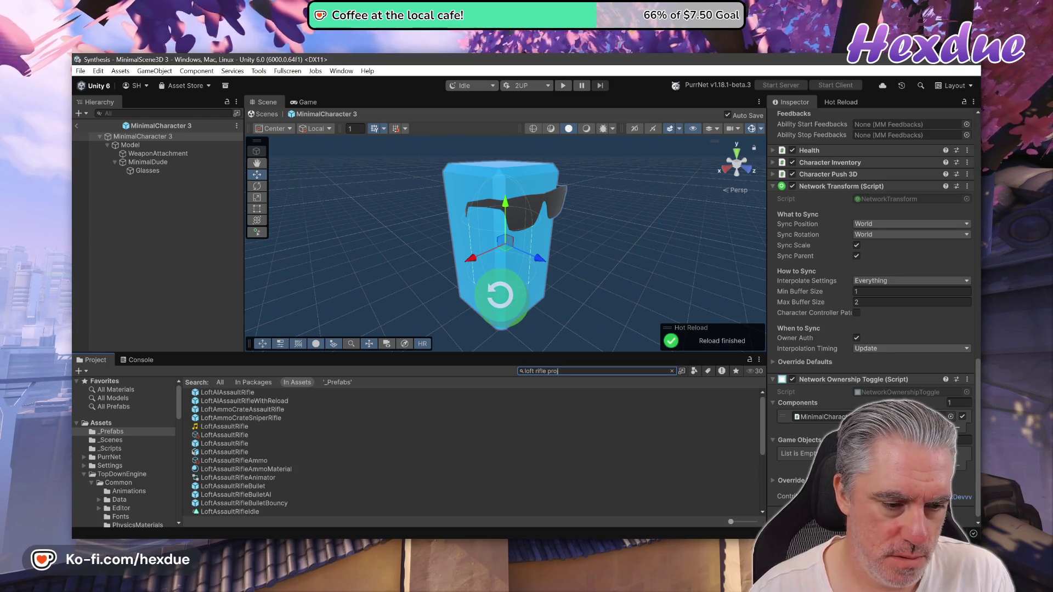
pyautogui.press('BackSpace')
pyautogui.press('BackSpace')
pyautogui.press('BackSpace')
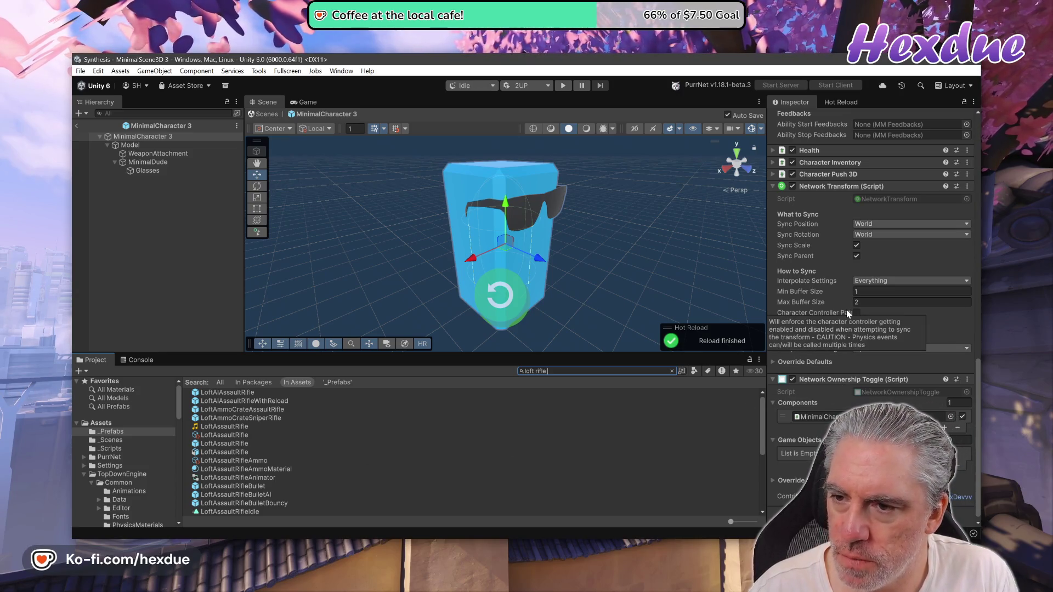
pyautogui.scroll(1, 938, 337)
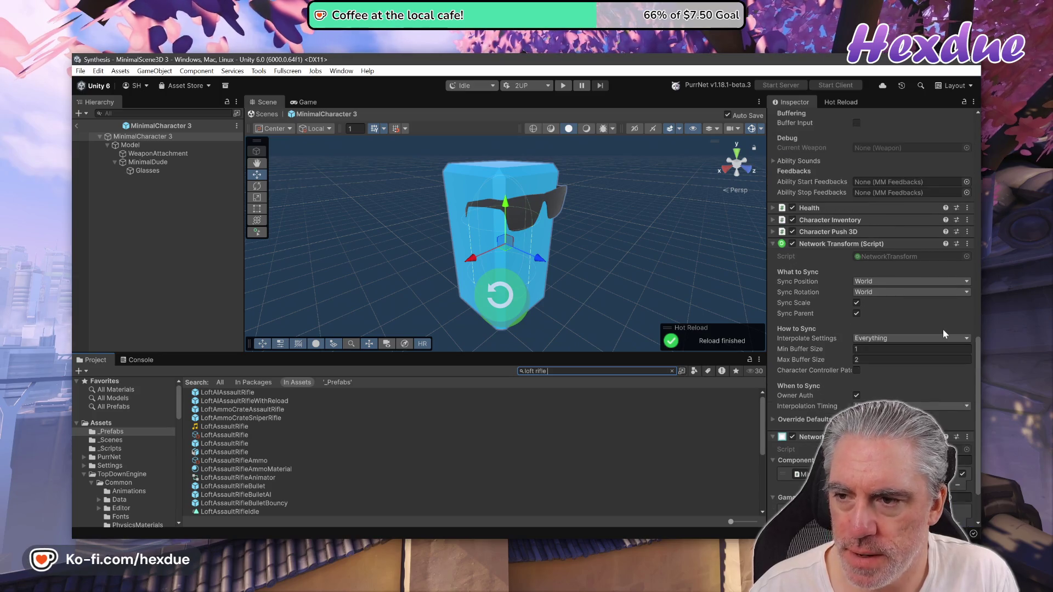
pyautogui.scroll(-1, 942, 330)
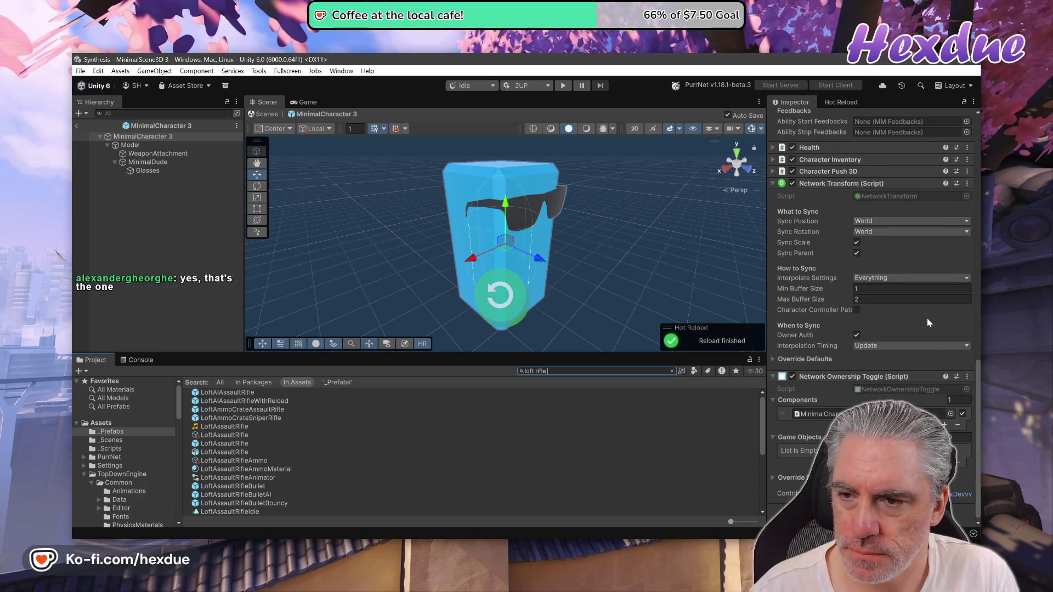
pyautogui.scroll(2, 920, 311)
pyautogui.scroll(1, 920, 311)
pyautogui.scroll(2, 920, 308)
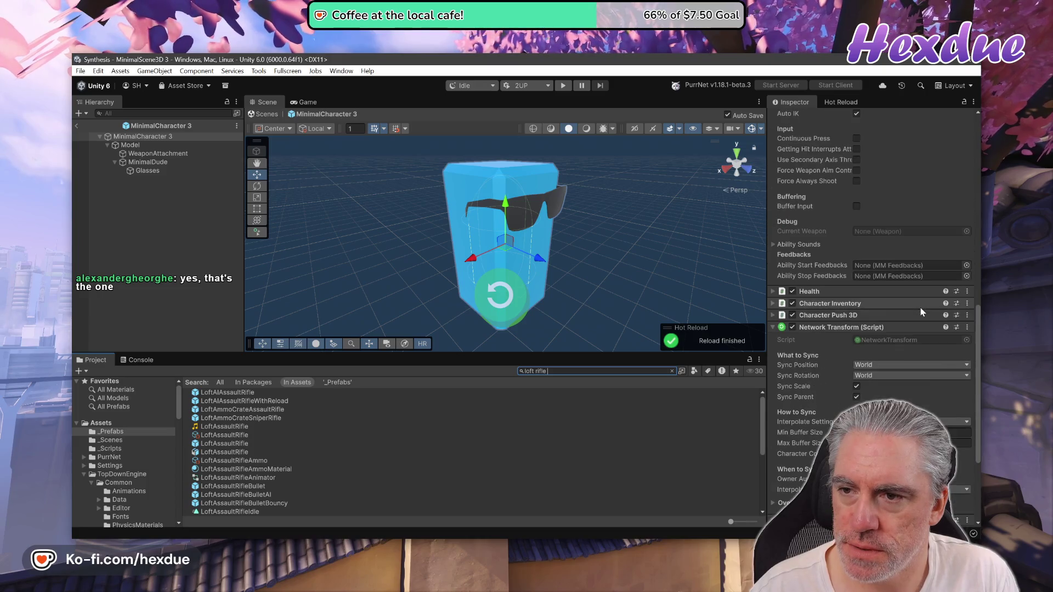
pyautogui.scroll(2, 933, 274)
pyautogui.scroll(2, 955, 242)
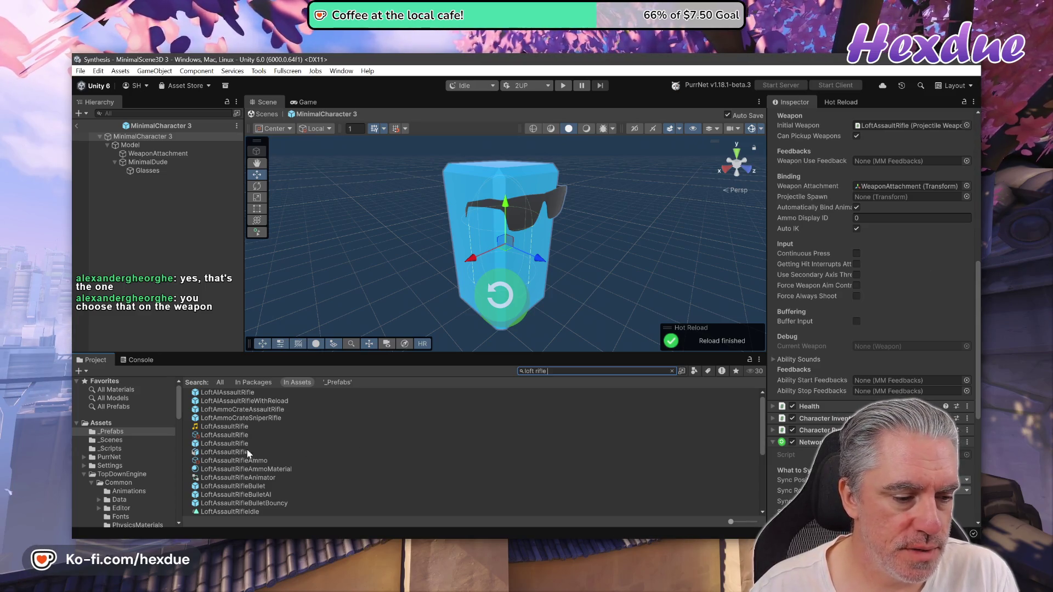
# Step: Duplicate LoftAssaultRifle as LoftAssaultRifle 1 in _Prefabs, then clear the search and select MinimalCharacter 3
pyautogui.click(232, 445)
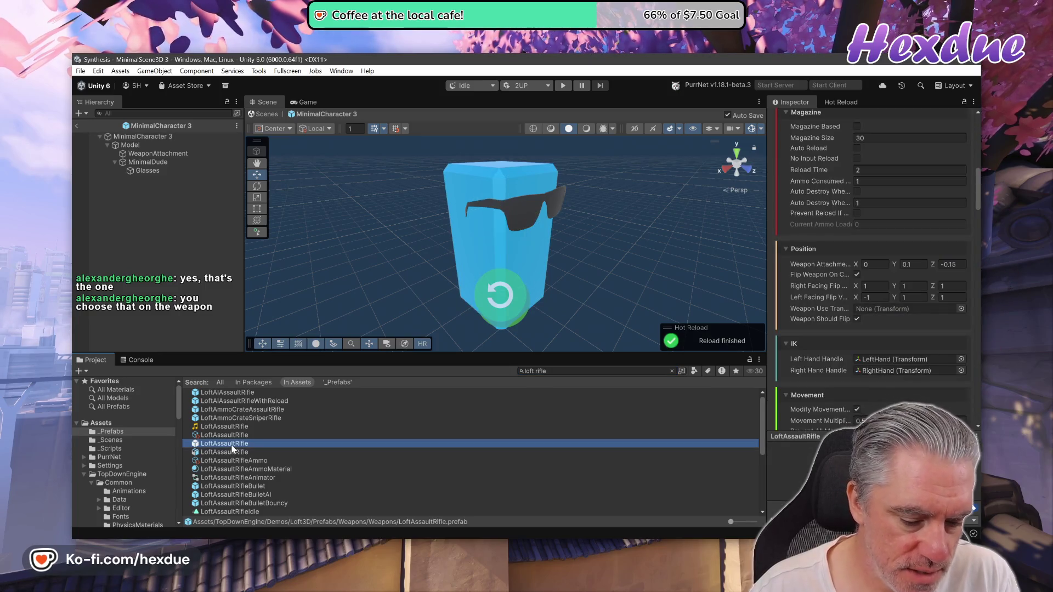
pyautogui.hotkey('ctrl', 'd')
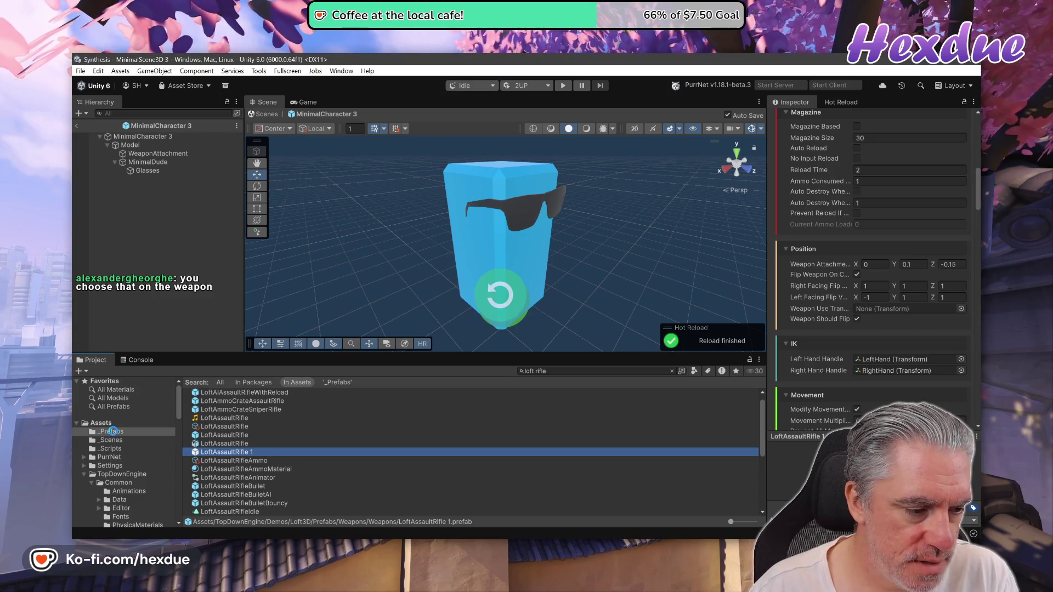
pyautogui.moveTo(112, 431); pyautogui.dragTo(111, 432)
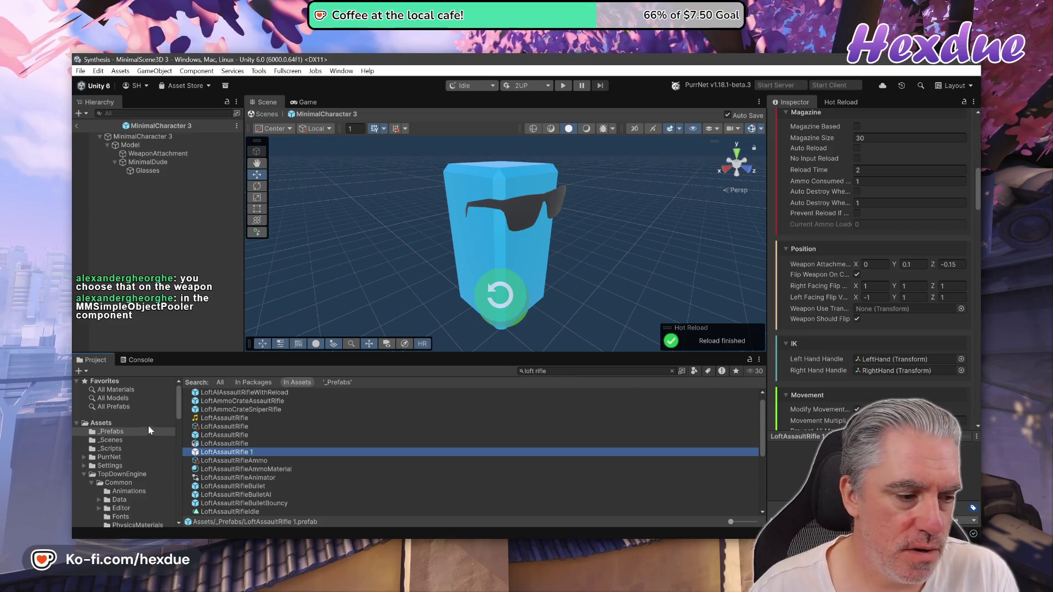
pyautogui.click(116, 434)
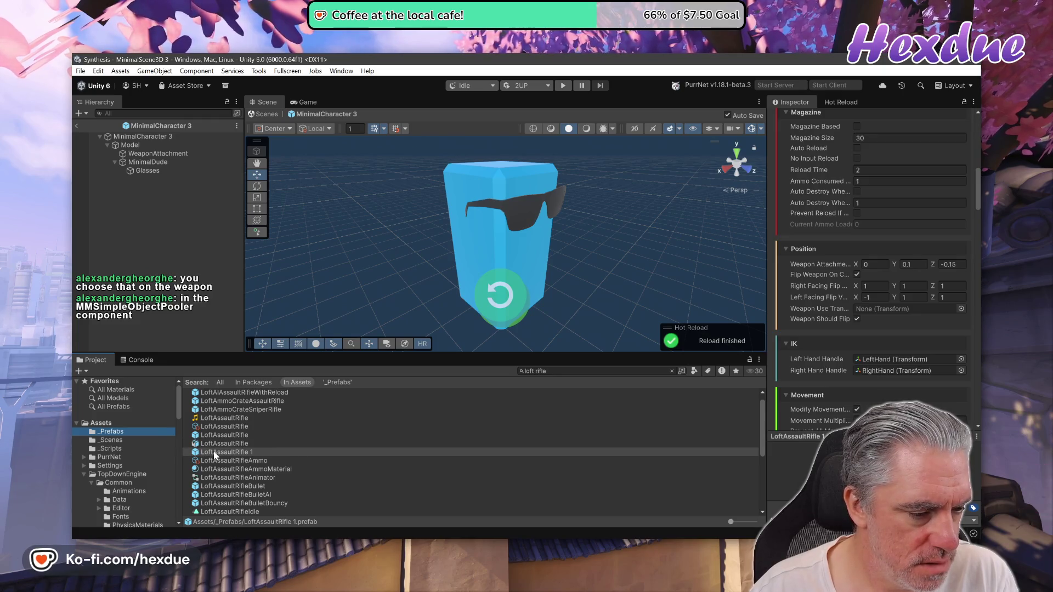
pyautogui.moveTo(213, 450); pyautogui.dragTo(190, 447)
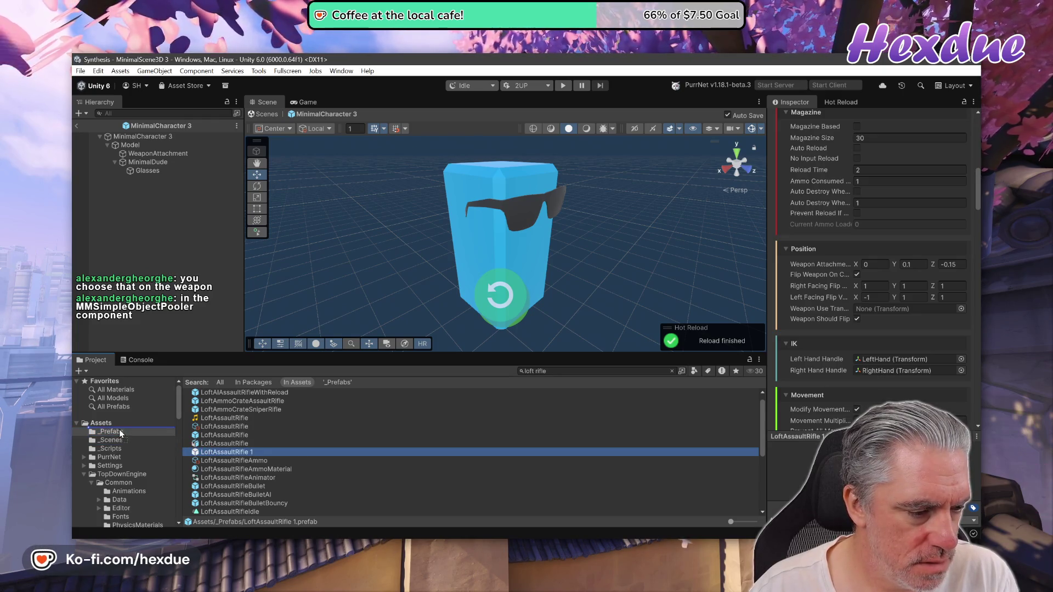
pyautogui.click(672, 371)
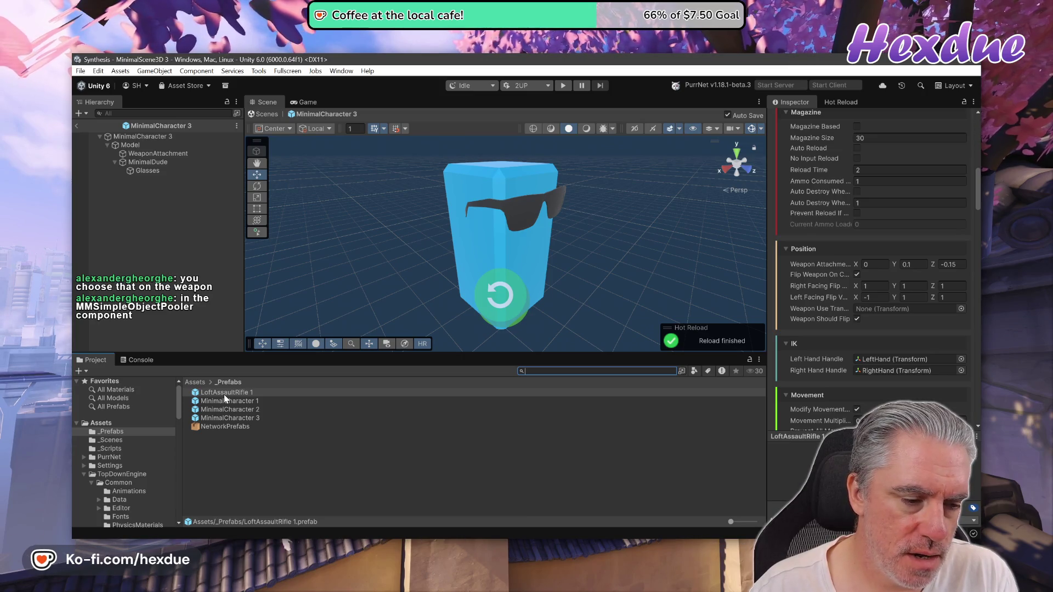
pyautogui.click(235, 418)
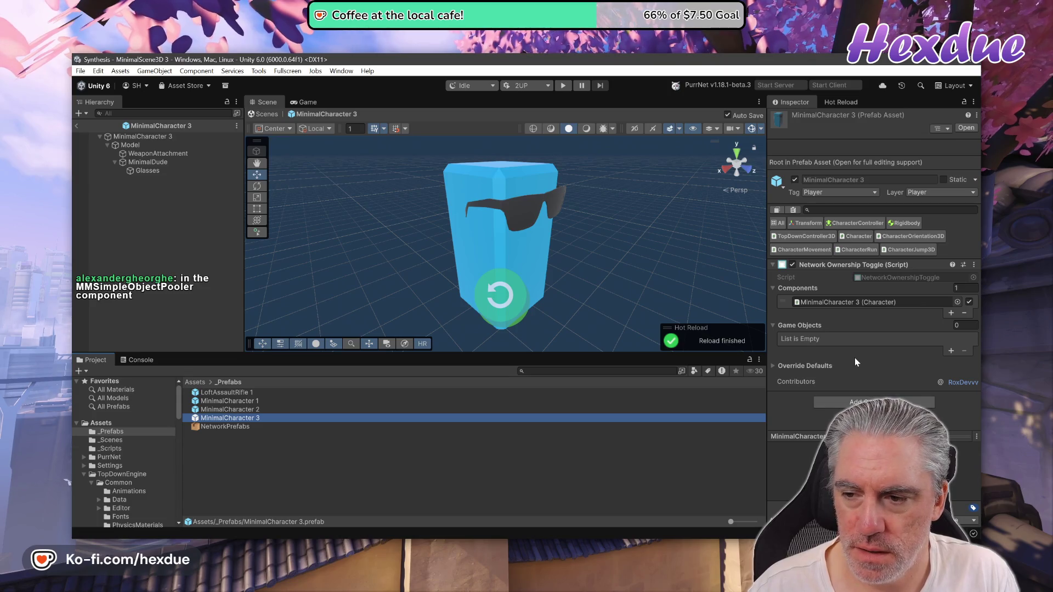
# Step: Filter the Inspector to Character Handle Weapon and assign LoftAssaultRifle 1 as the Initial Weapon
pyautogui.scroll(-1, 892, 239)
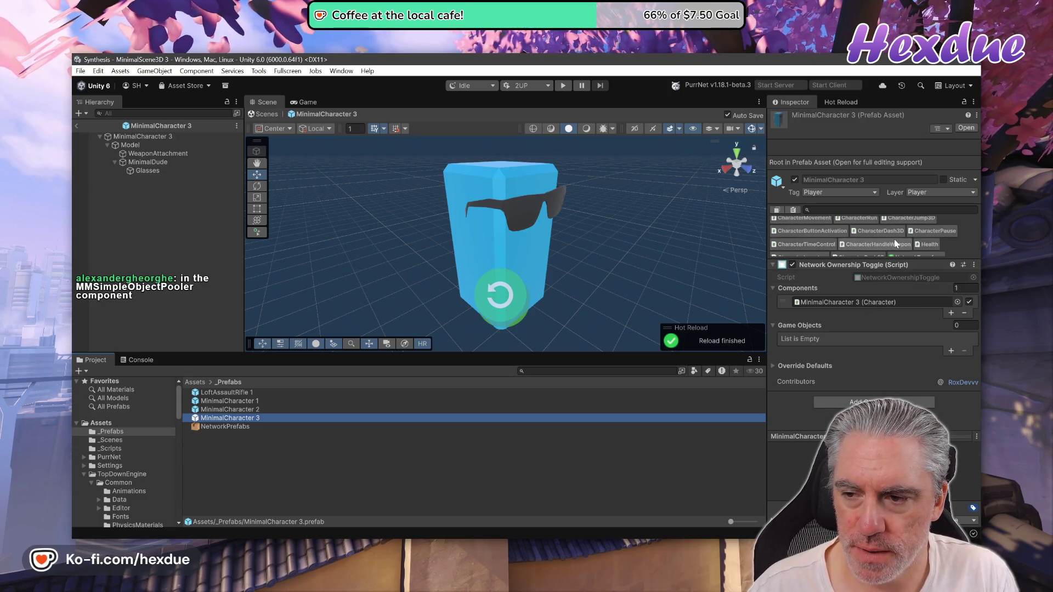
pyautogui.scroll(-1, 877, 236)
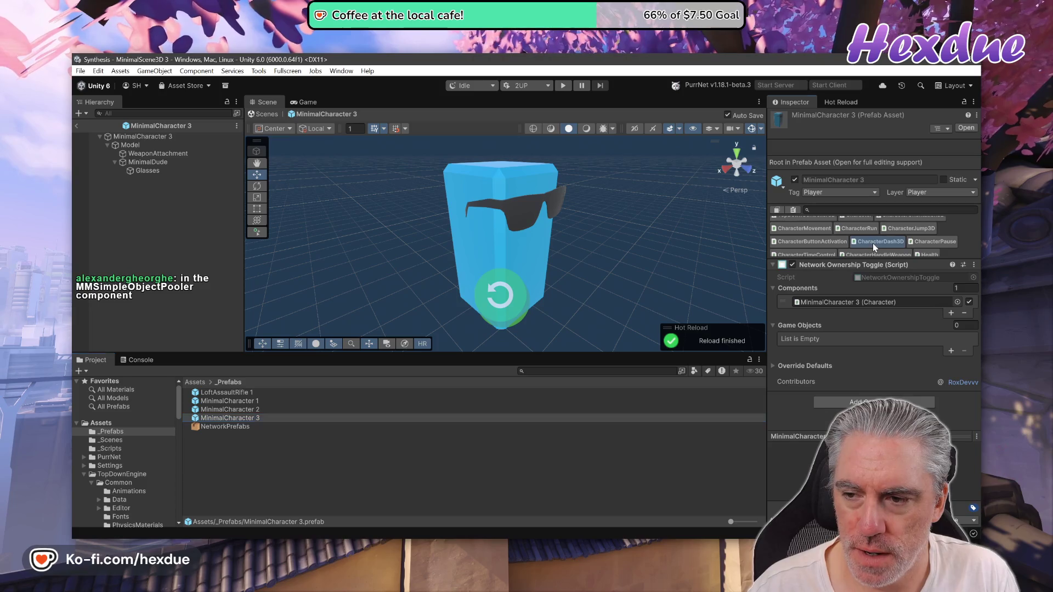
pyautogui.click(873, 242)
pyautogui.click(873, 224)
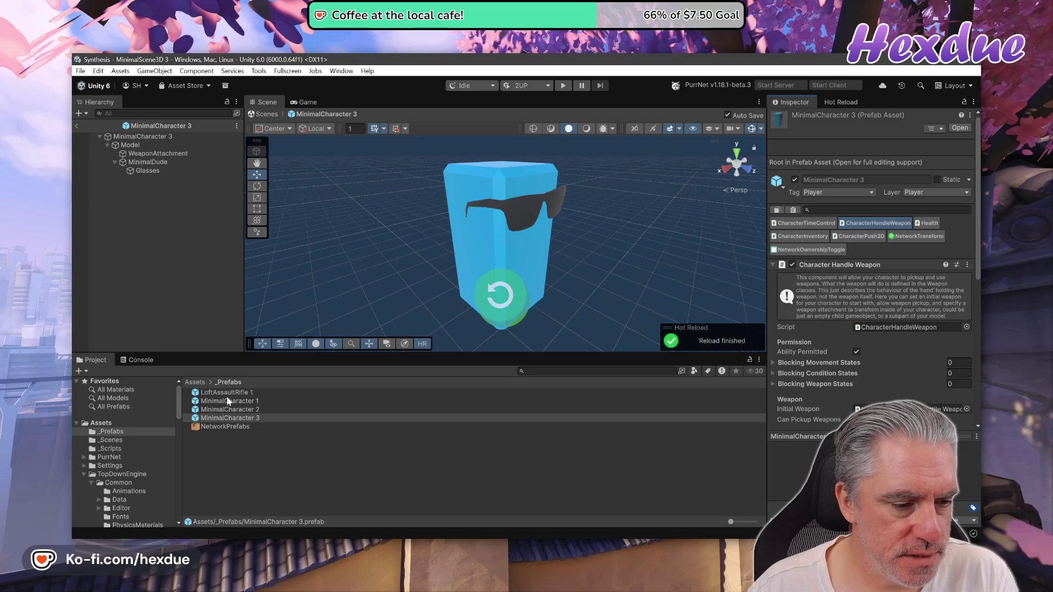
pyautogui.moveTo(226, 392)
pyautogui.mouseDown()
pyautogui.moveTo(529, 430)
pyautogui.moveTo(877, 357)
pyautogui.moveTo(933, 322)
pyautogui.moveTo(913, 134)
pyautogui.mouseUp()
# Step: Open the LoftAssaultRifle 1 prefab in Prefab Mode
pyautogui.scroll(-5, 878, 357)
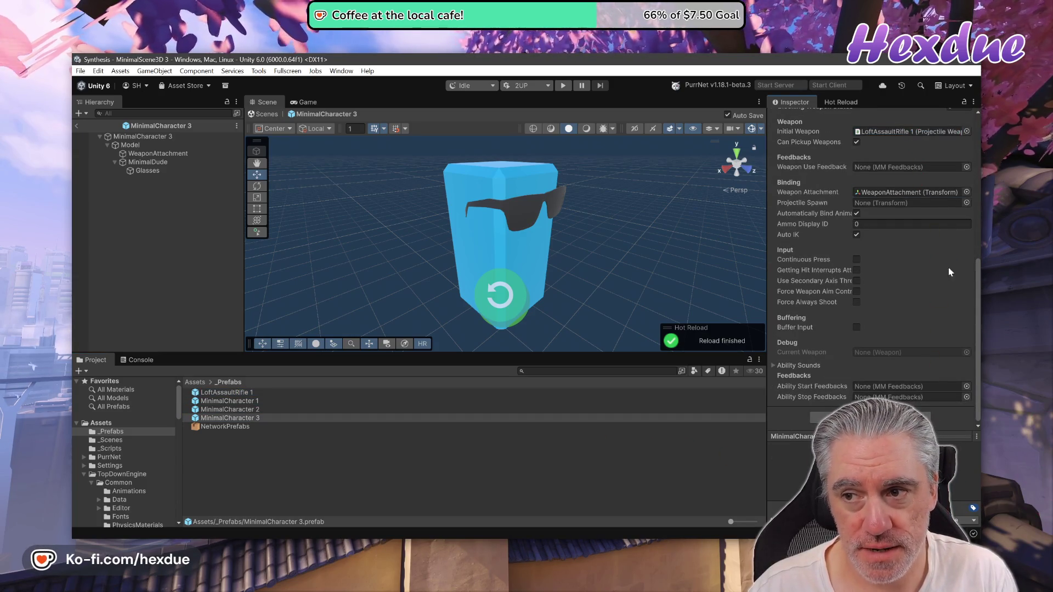
pyautogui.scroll(3, 920, 295)
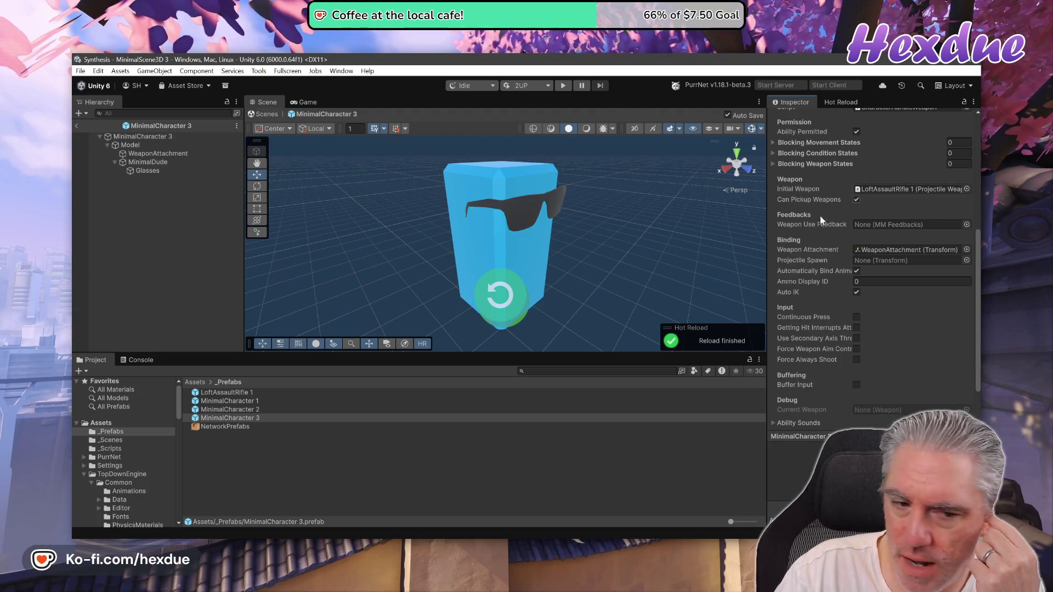
pyautogui.click(229, 394)
pyautogui.doubleClick(229, 396)
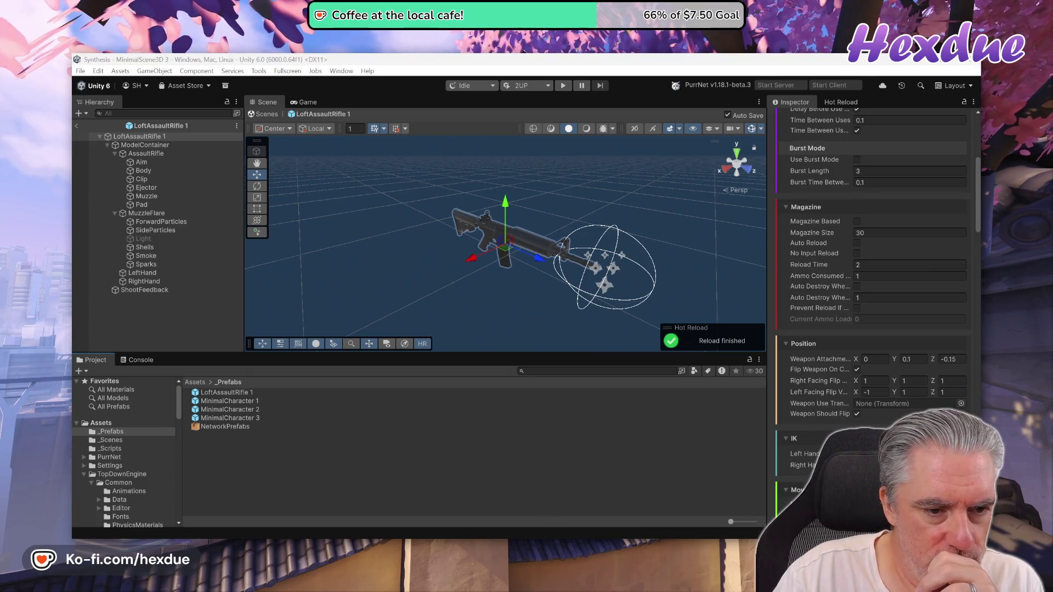
# Step: Filter the rifle to its MMSimpleObjectPooler, ping its pooled bullet and select LoftAssaultRifleBullet
pyautogui.hotkey('alt', 'Tab')
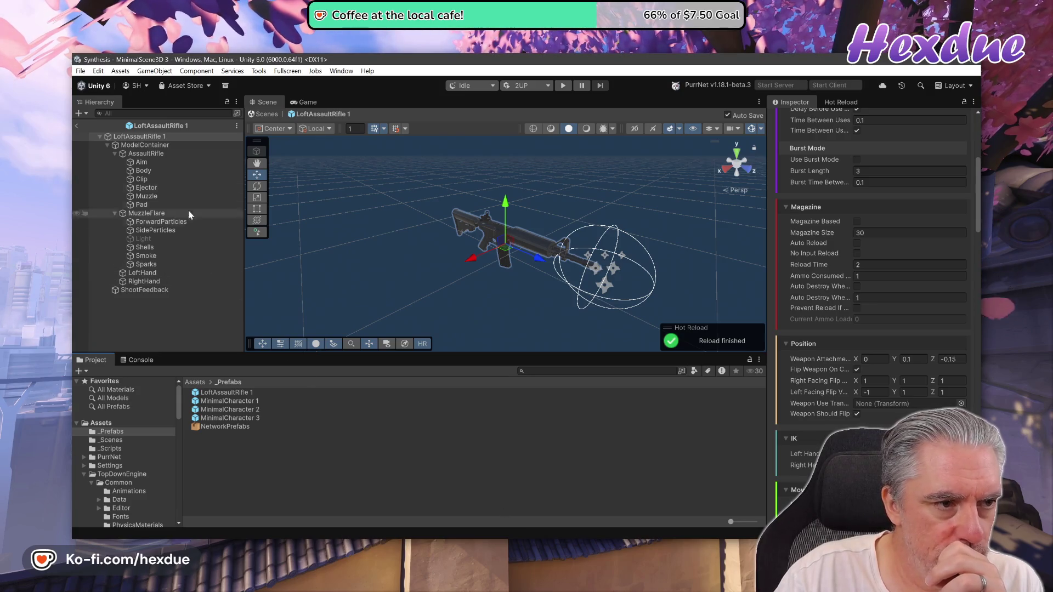
pyautogui.scroll(3, 895, 402)
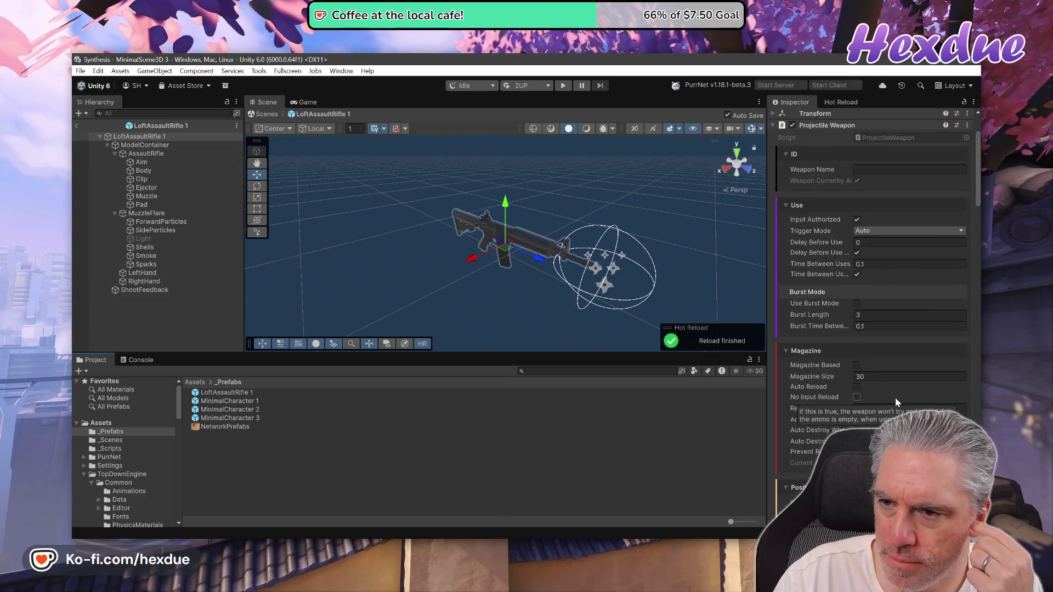
pyautogui.scroll(2, 895, 397)
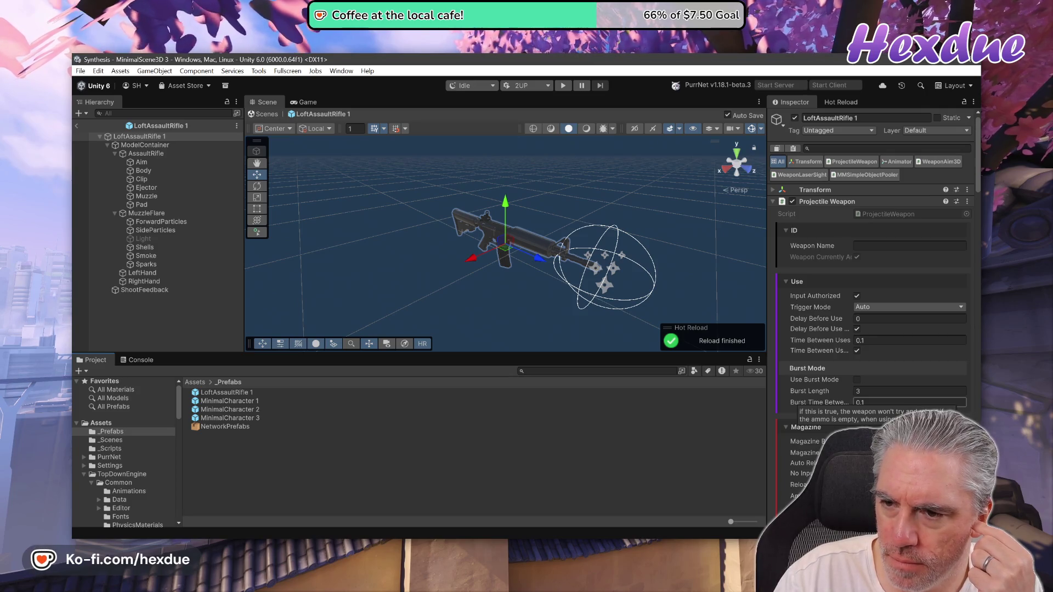
pyautogui.click(864, 176)
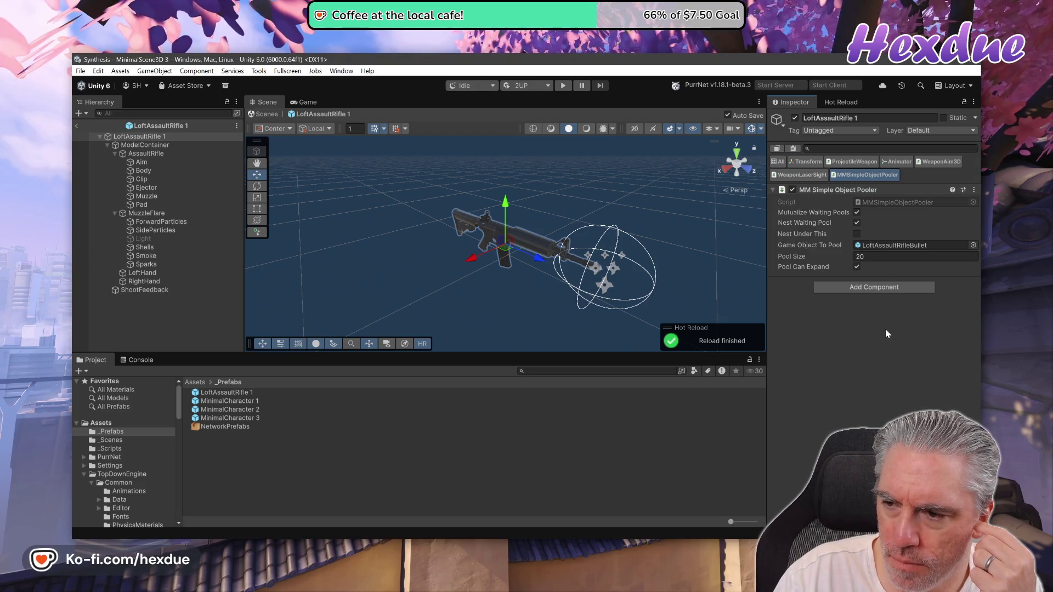
pyautogui.click(911, 247)
pyautogui.click(258, 393)
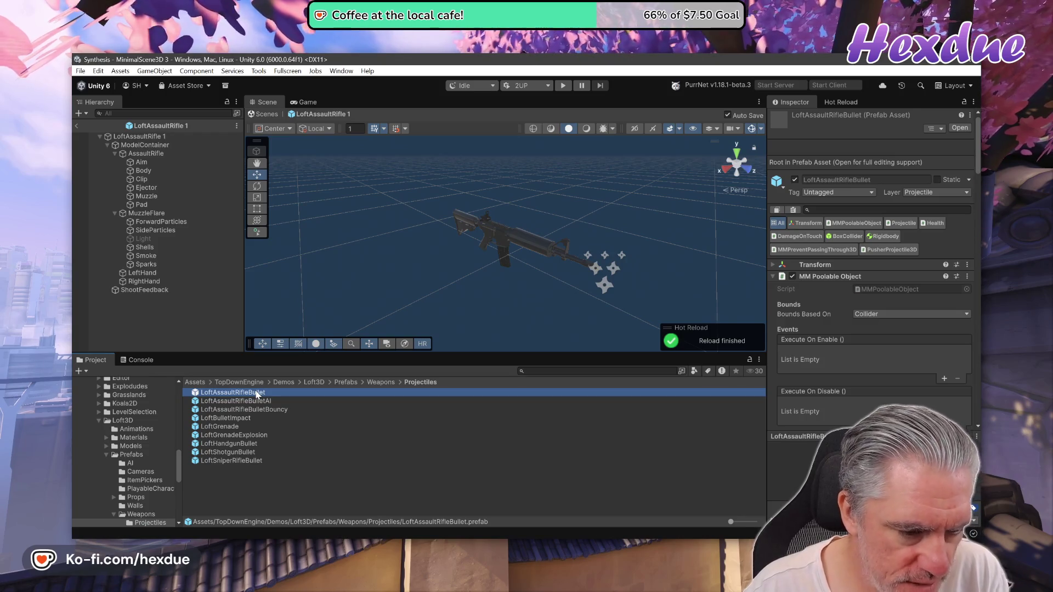
# Step: Duplicate LoftAssaultRifleBullet into _Prefabs as LoftAssaultRifleBullet 1 and select LoftAssaultRifle 1
pyautogui.hotkey('ctrl', 'd')
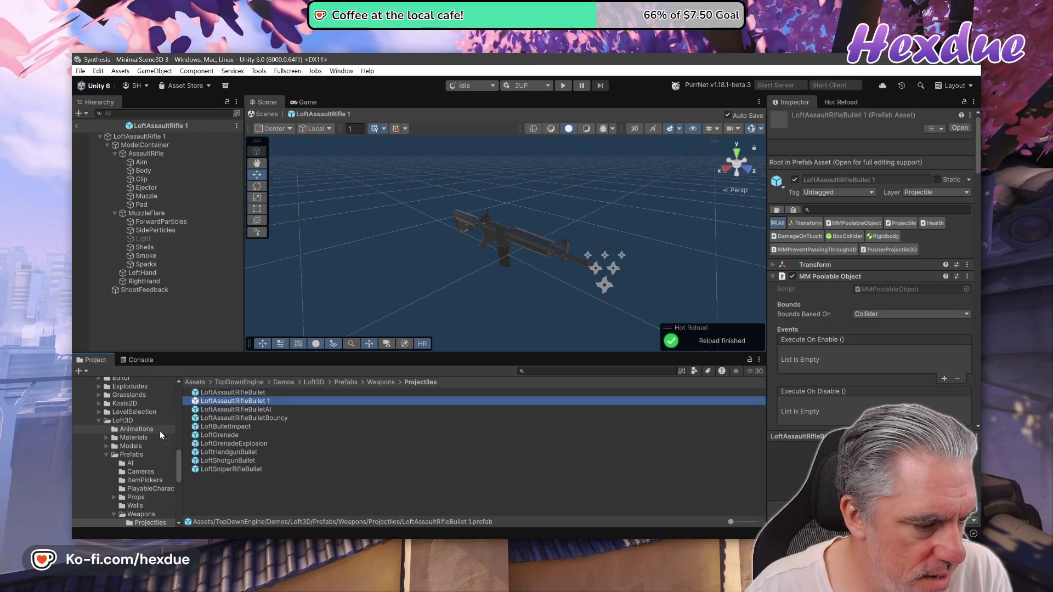
pyautogui.moveTo(147, 387)
pyautogui.mouseDown()
pyautogui.moveTo(179, 381)
pyautogui.moveTo(121, 447)
pyautogui.moveTo(117, 433)
pyautogui.mouseUp()
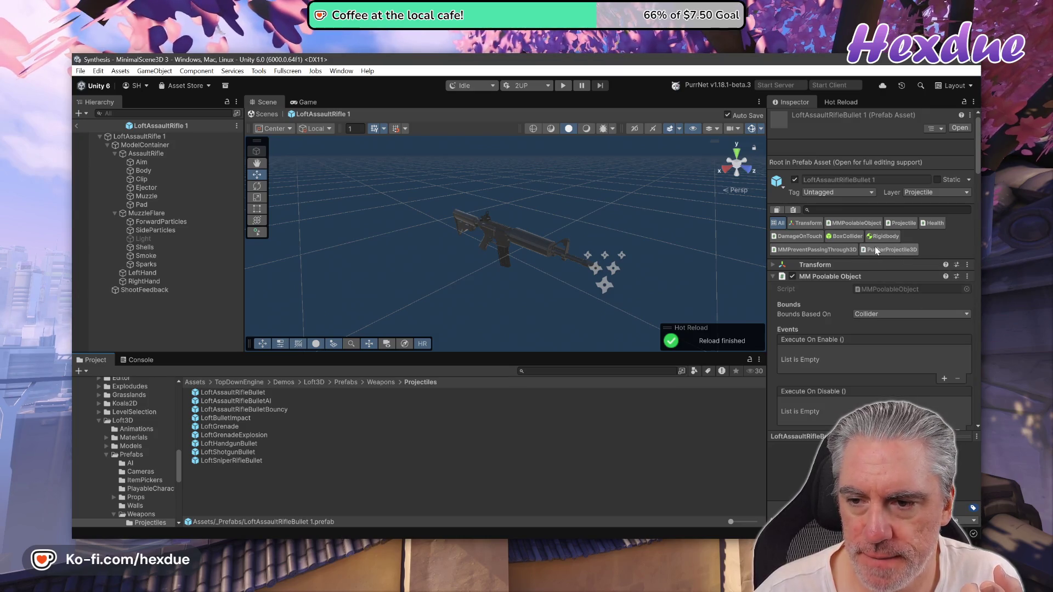
pyautogui.scroll(-2, 874, 246)
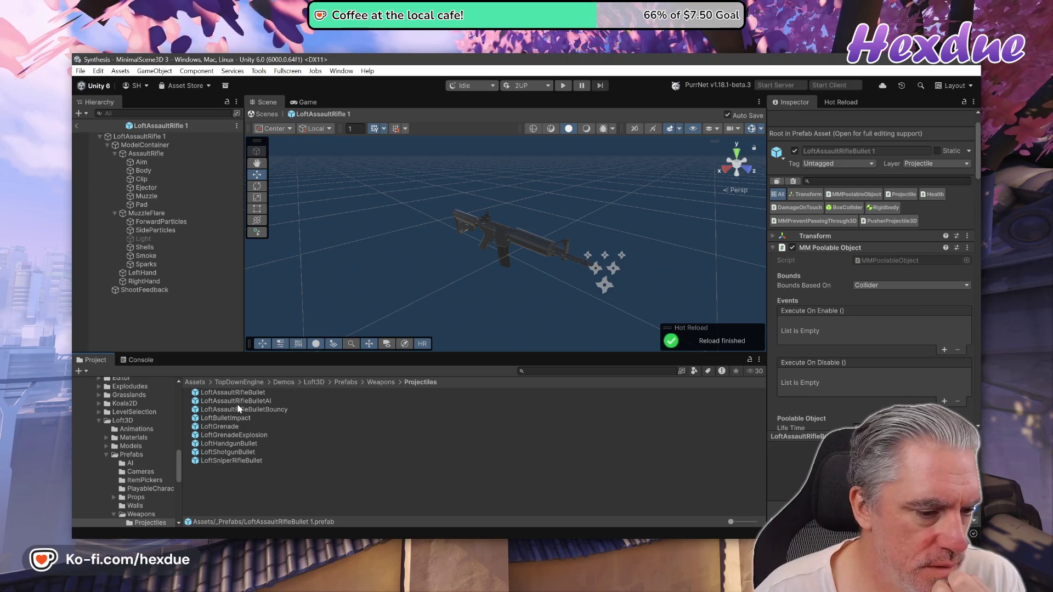
pyautogui.scroll(-10, 137, 409)
pyautogui.scroll(15, 137, 410)
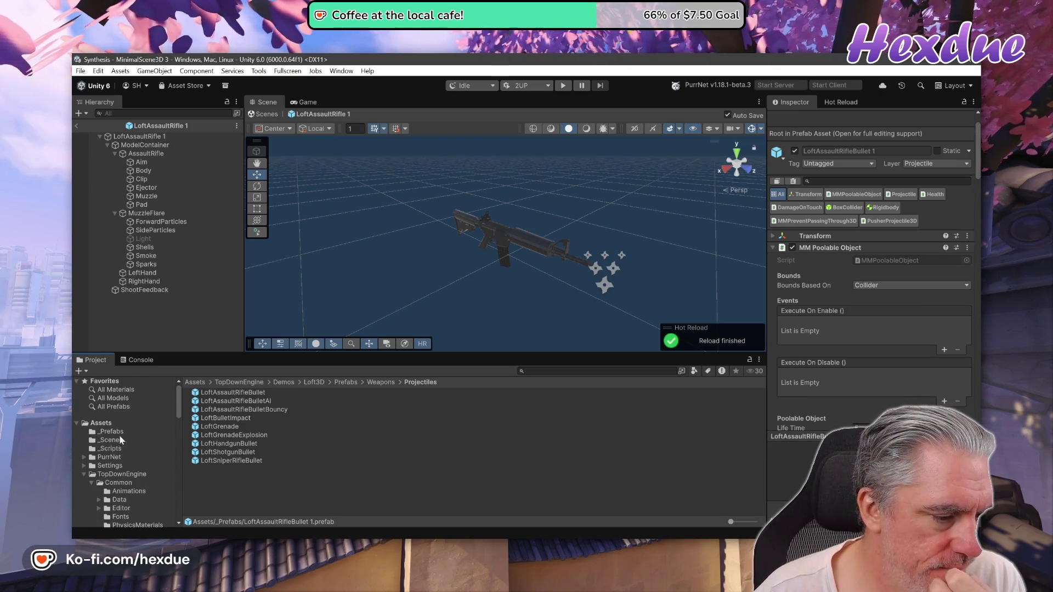
pyautogui.click(117, 432)
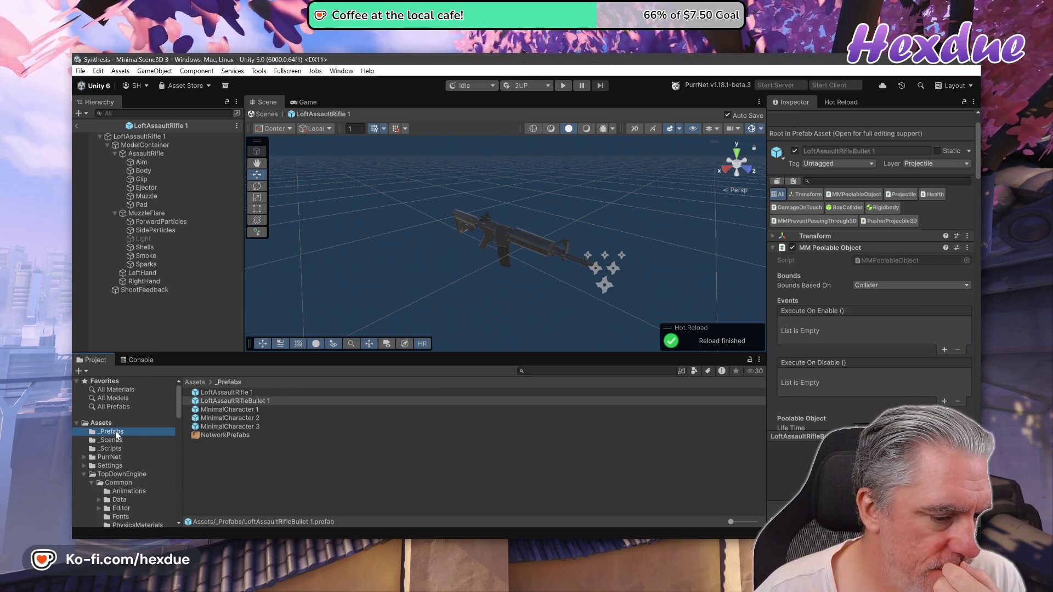
pyautogui.click(232, 393)
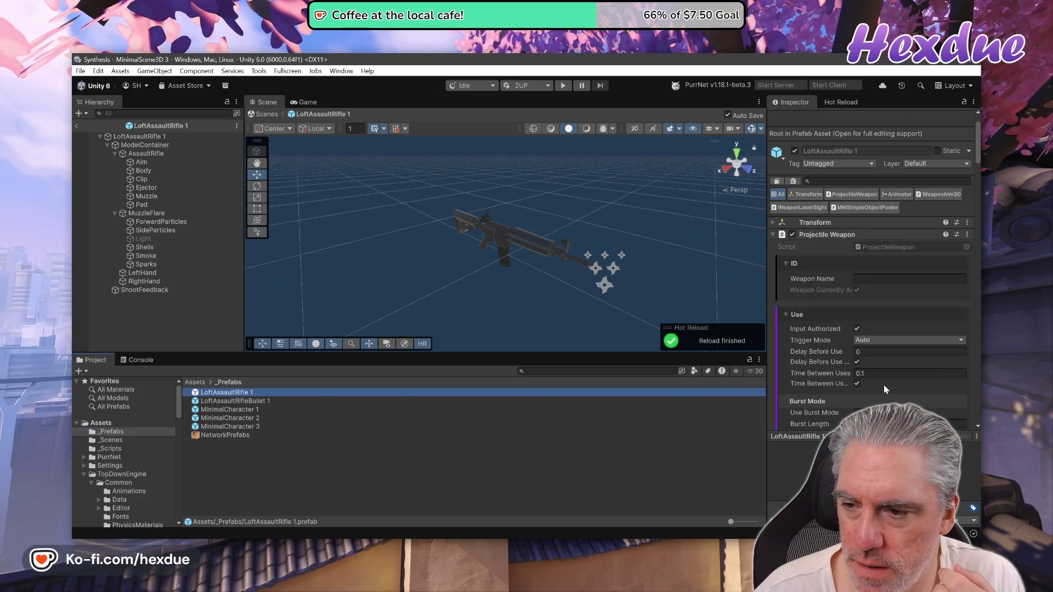
# Step: Set the pooler's Game Object To Pool to LoftAssaultRifleBullet 1 and open that bullet prefab
pyautogui.click(861, 208)
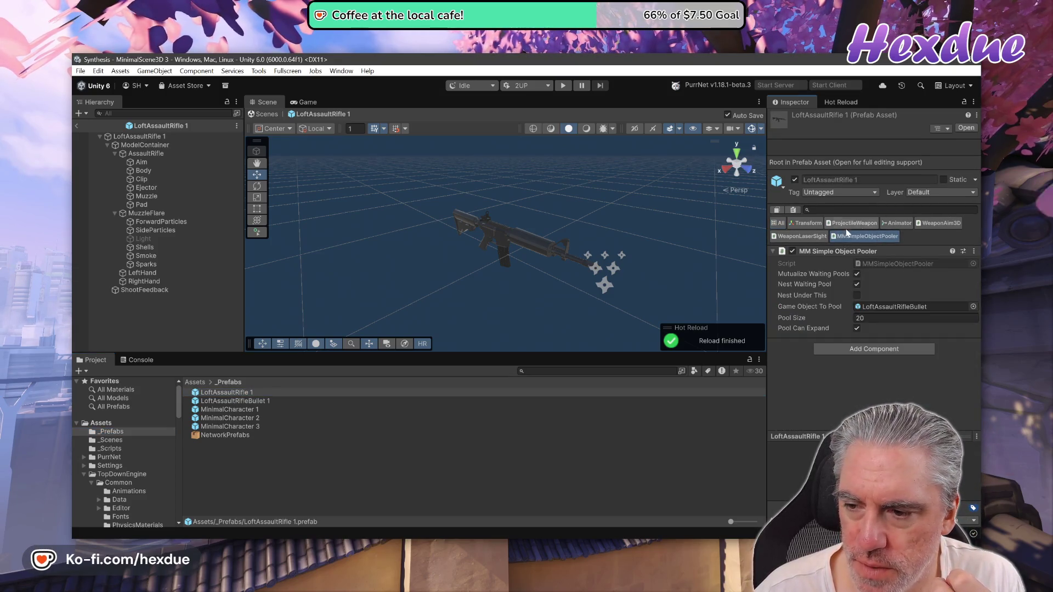
pyautogui.moveTo(255, 402)
pyautogui.mouseDown()
pyautogui.moveTo(609, 424)
pyautogui.moveTo(929, 308)
pyautogui.mouseUp()
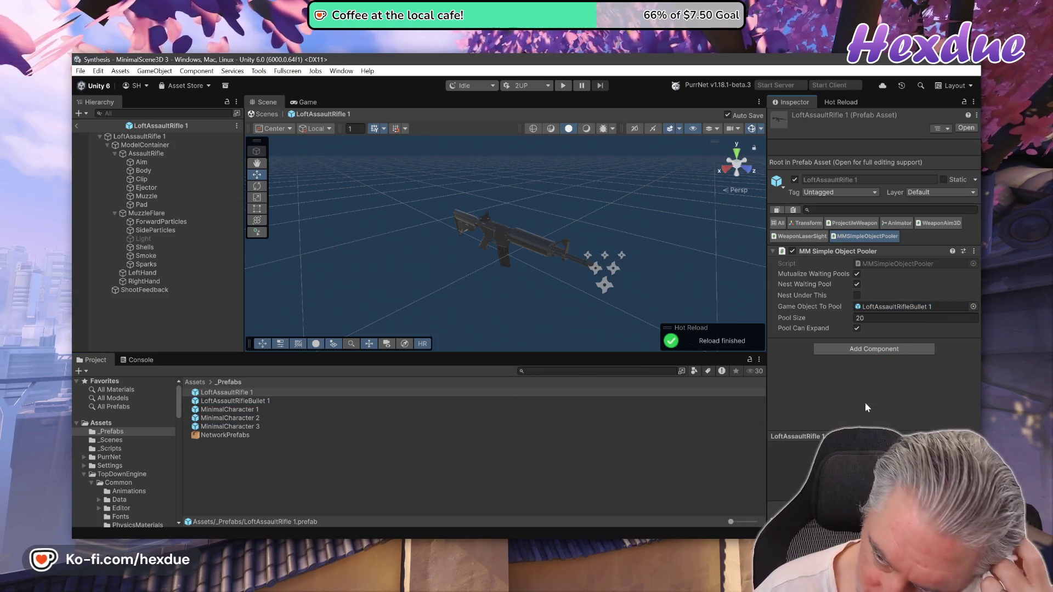
pyautogui.click(240, 402)
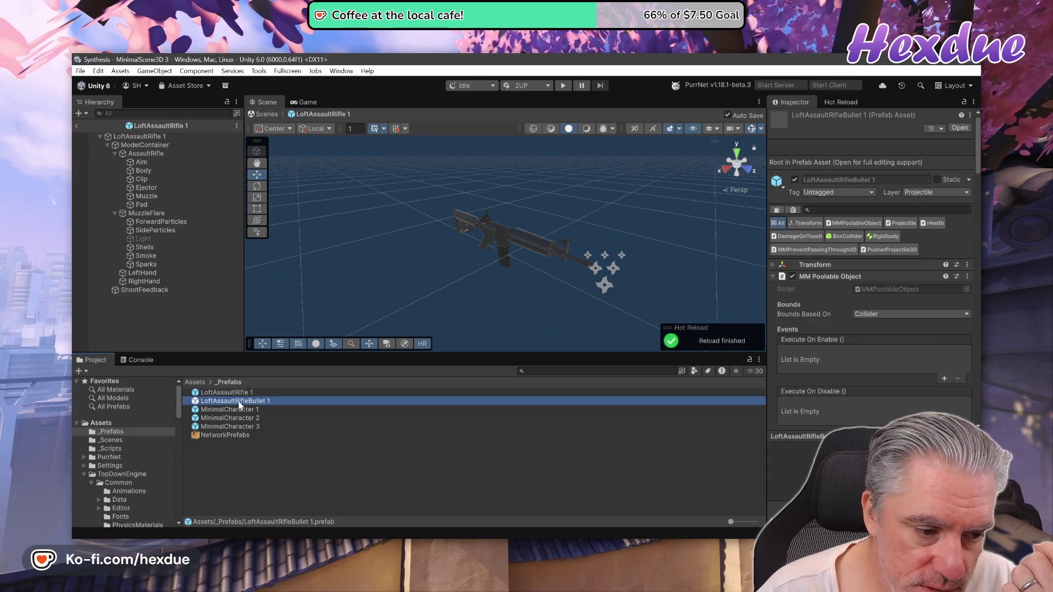
pyautogui.doubleClick(240, 402)
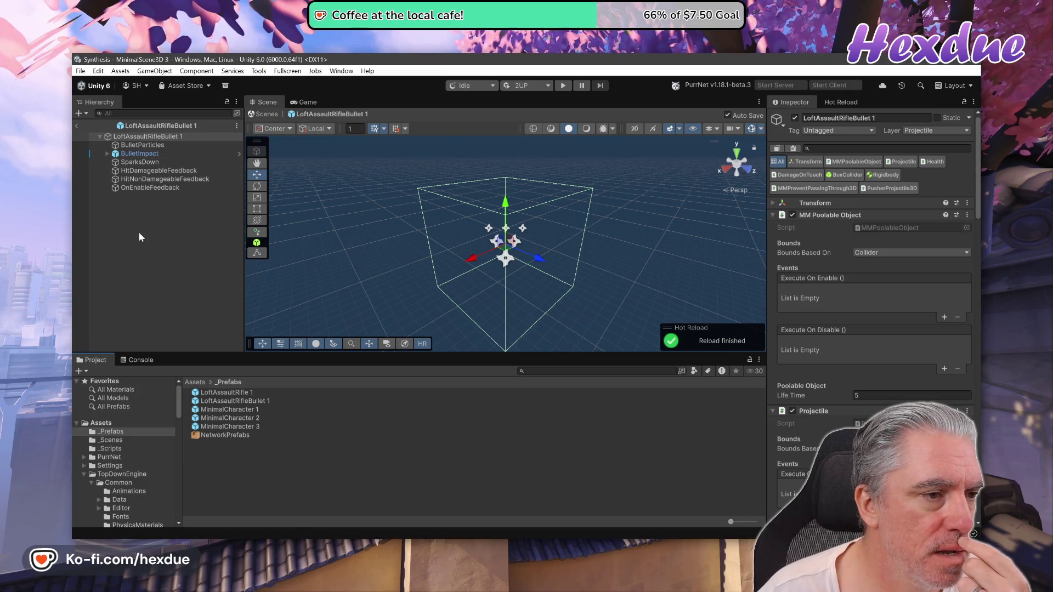
pyautogui.scroll(-1, 873, 327)
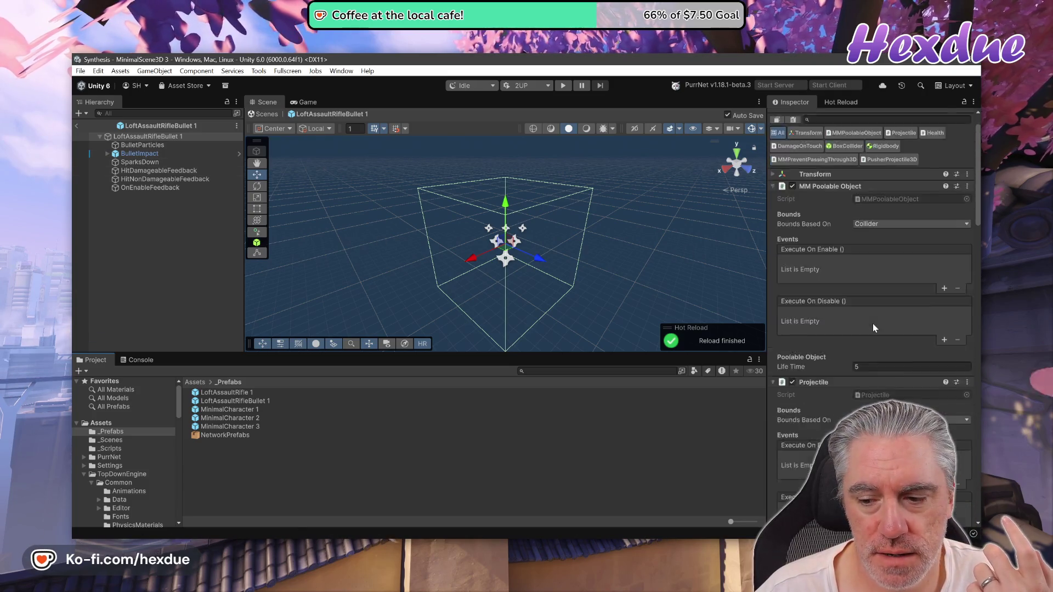
pyautogui.scroll(-5, 873, 327)
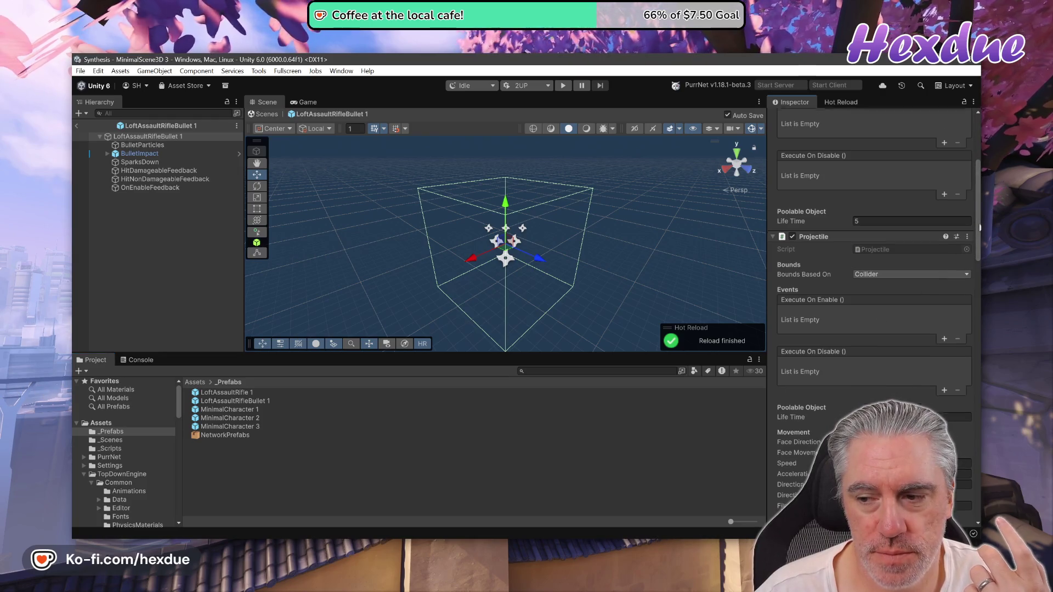
pyautogui.scroll(-10, 979, 227)
pyautogui.click(872, 510)
pyautogui.write('netwo')
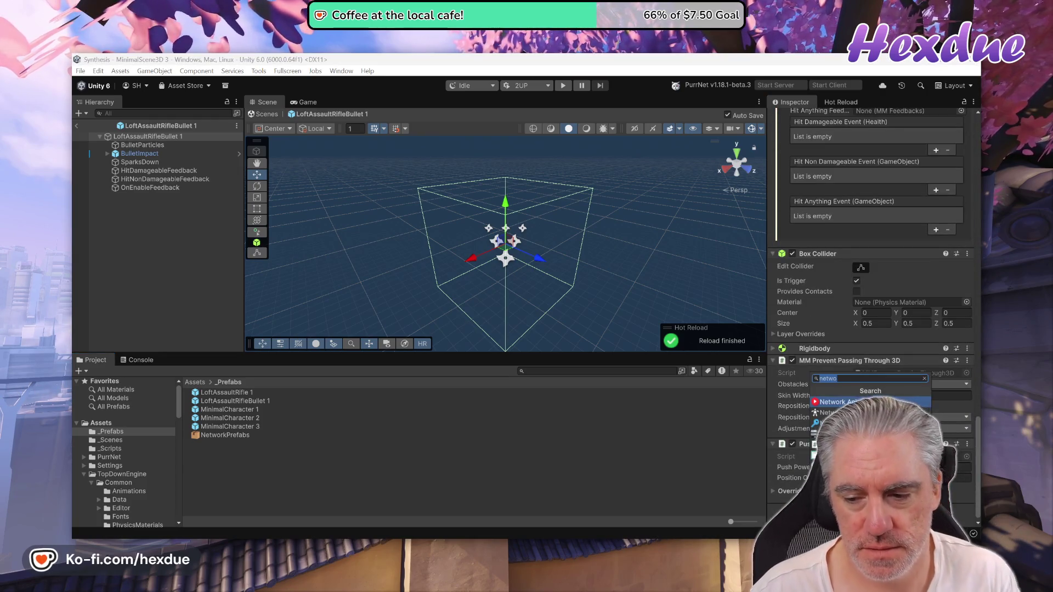
pyautogui.press('Return')
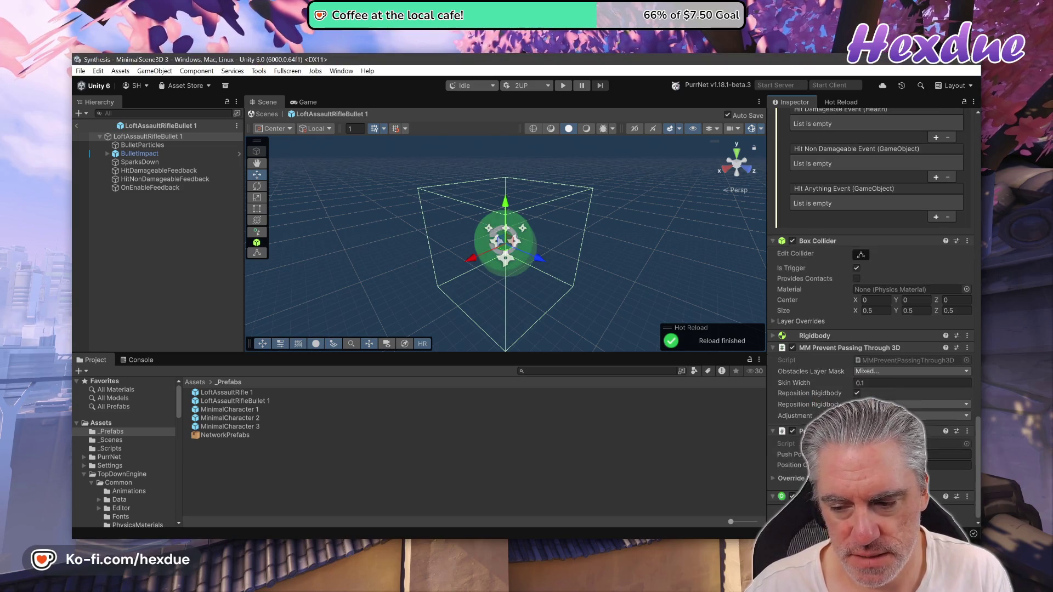
pyautogui.scroll(-5, 897, 386)
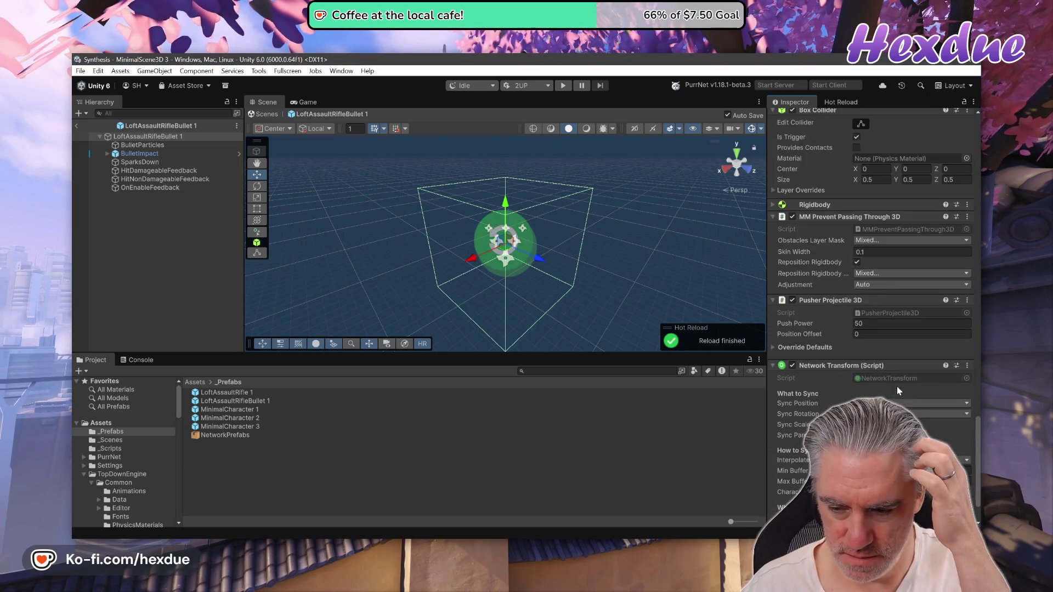
pyautogui.scroll(-2, 897, 386)
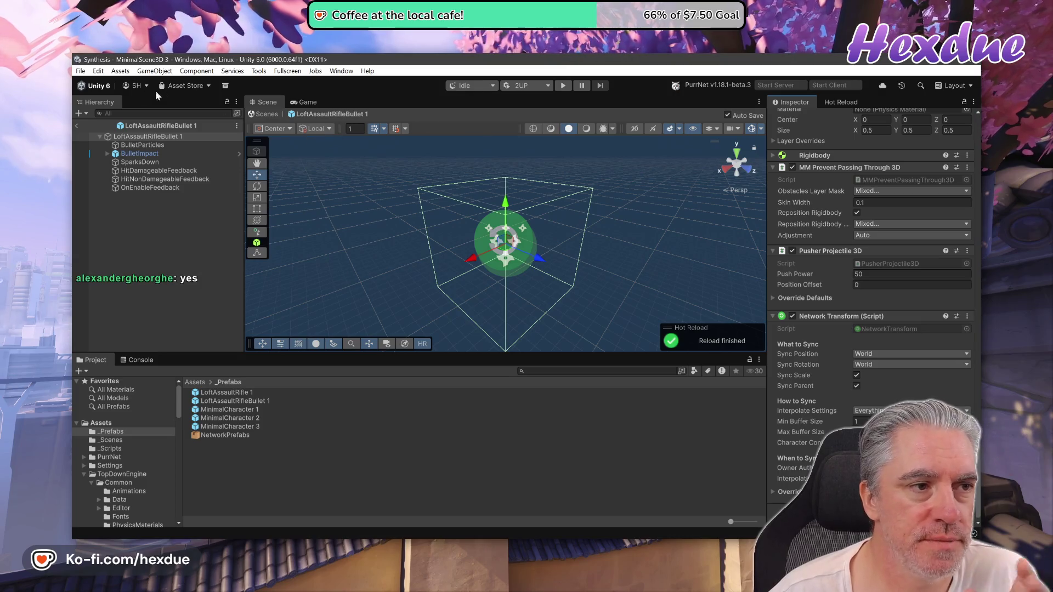
pyautogui.click(565, 87)
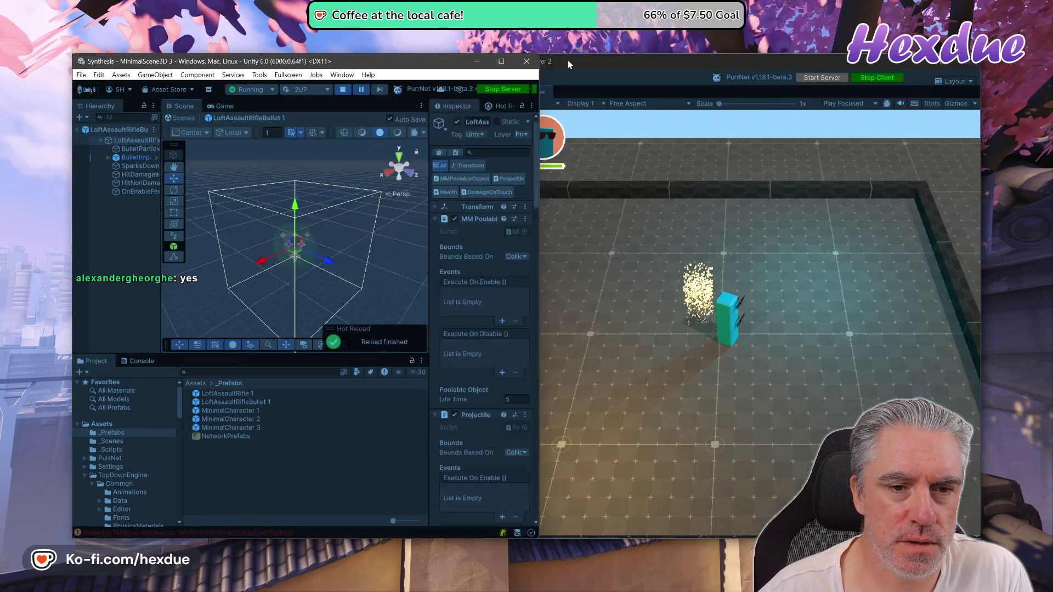
# Step: Read the IsInSyncWithParentSerializedObject assertion in the Console, then stop and restart the 2UP scenario
pyautogui.moveTo(567, 65); pyautogui.dragTo(571, 65)
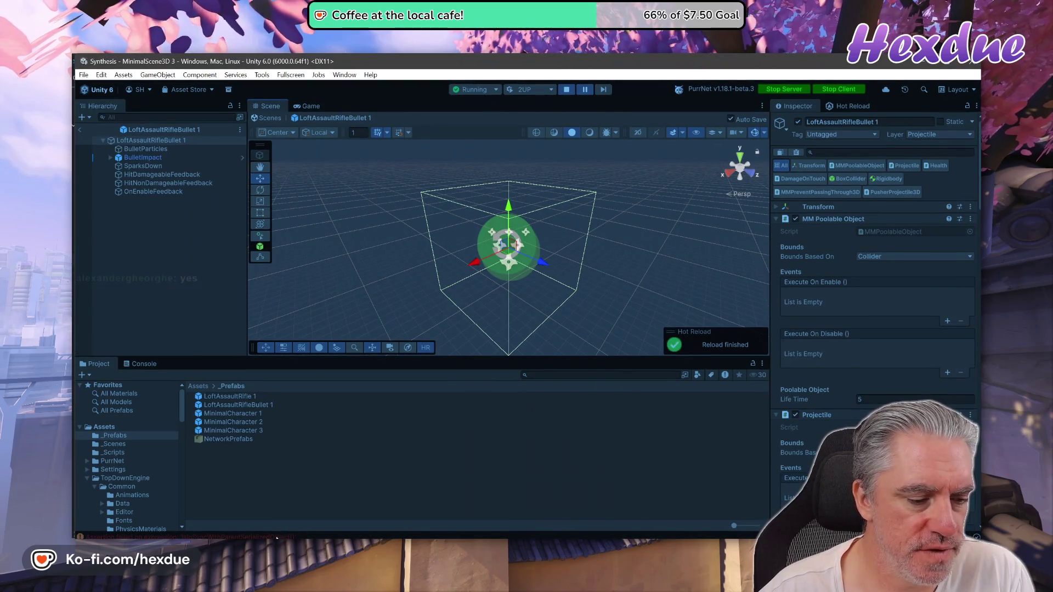
pyautogui.hotkey('ctrl', 'shift', 'c')
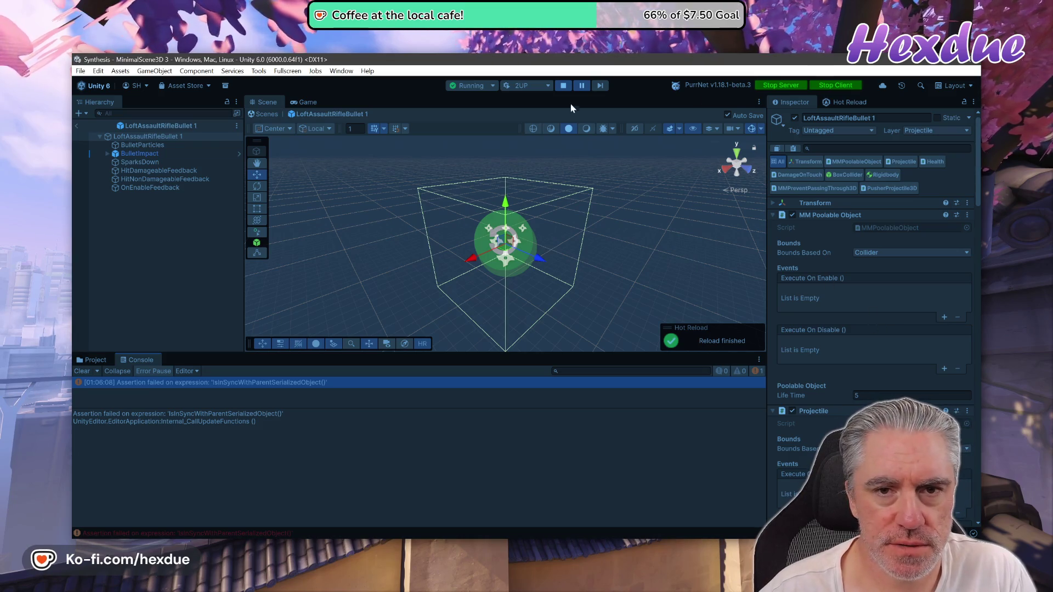
pyautogui.click(563, 86)
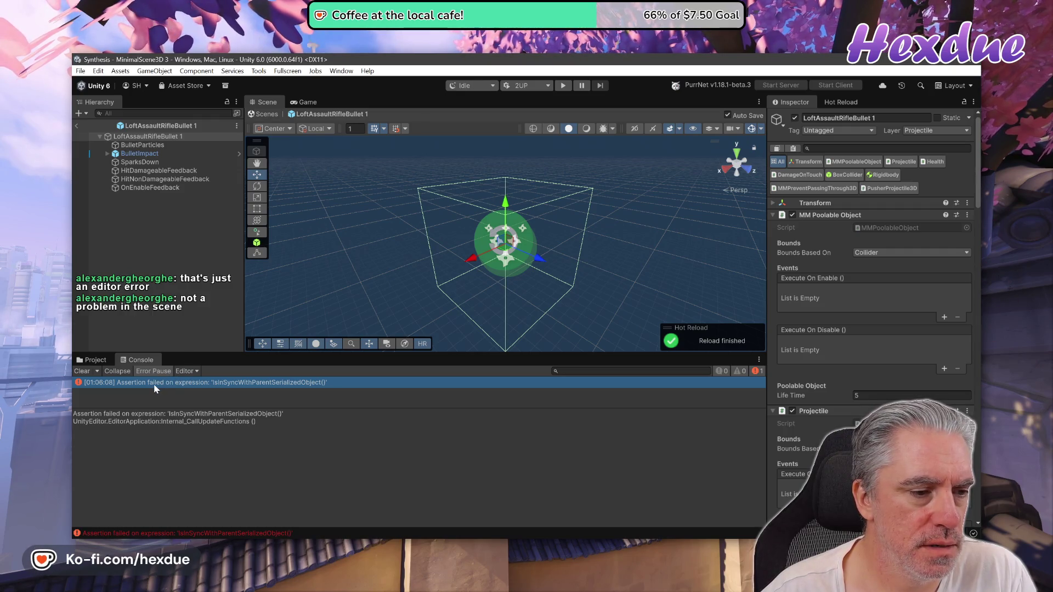
pyautogui.click(563, 85)
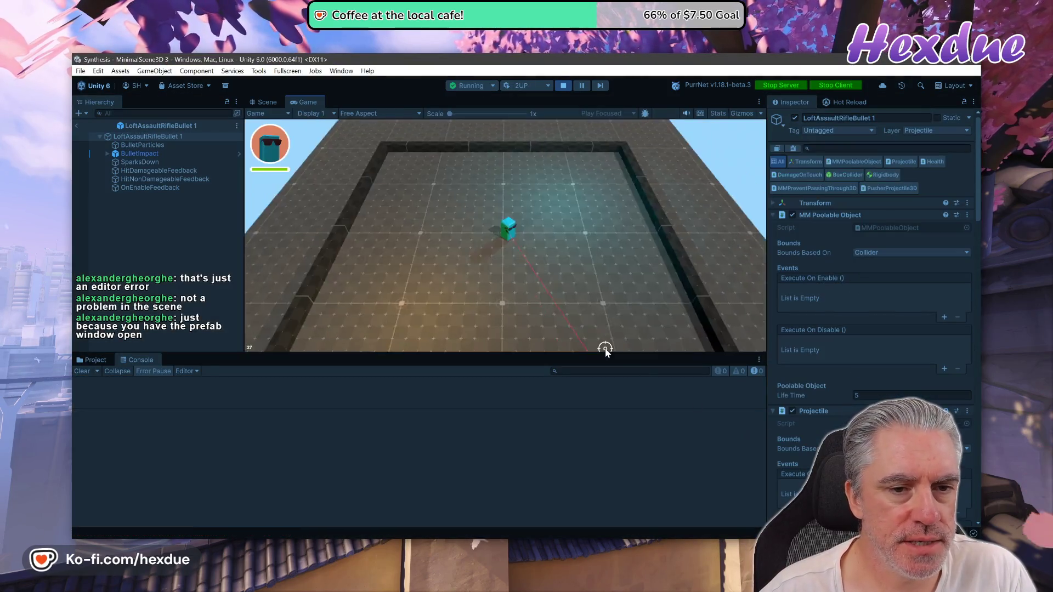
# Step: Exit the LoftAssaultRifleBullet 1 prefab to the Game view and snap the editor to the left half
pyautogui.hotkey('ctrl', '1')
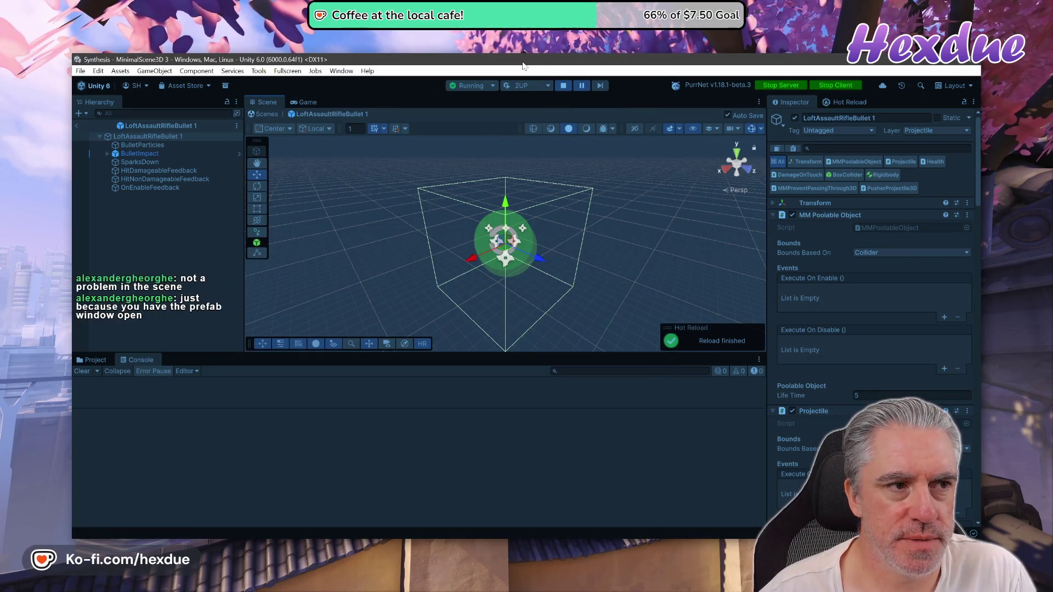
pyautogui.click(76, 126)
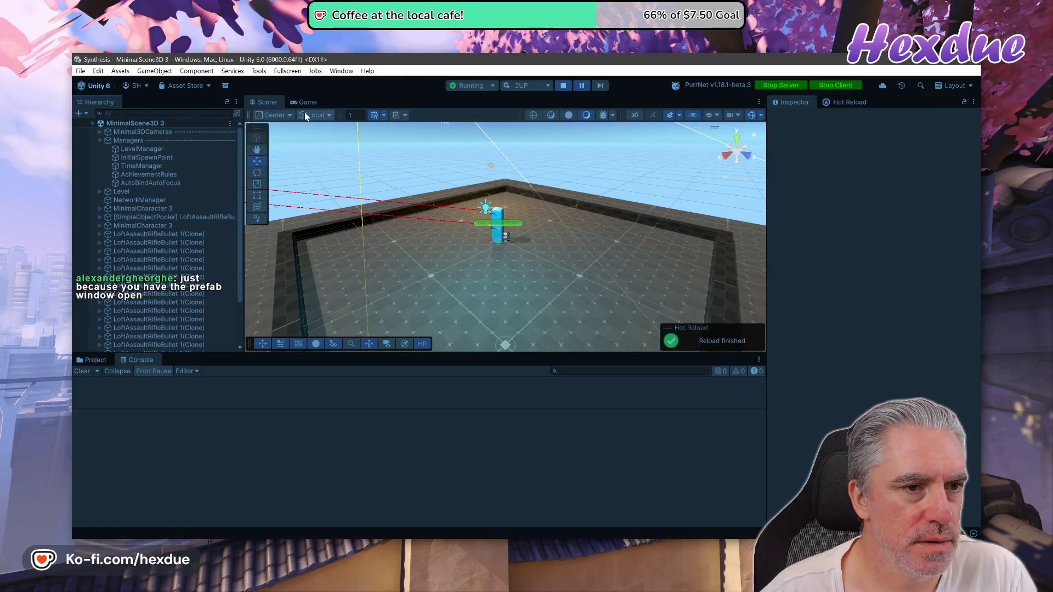
pyautogui.click(306, 103)
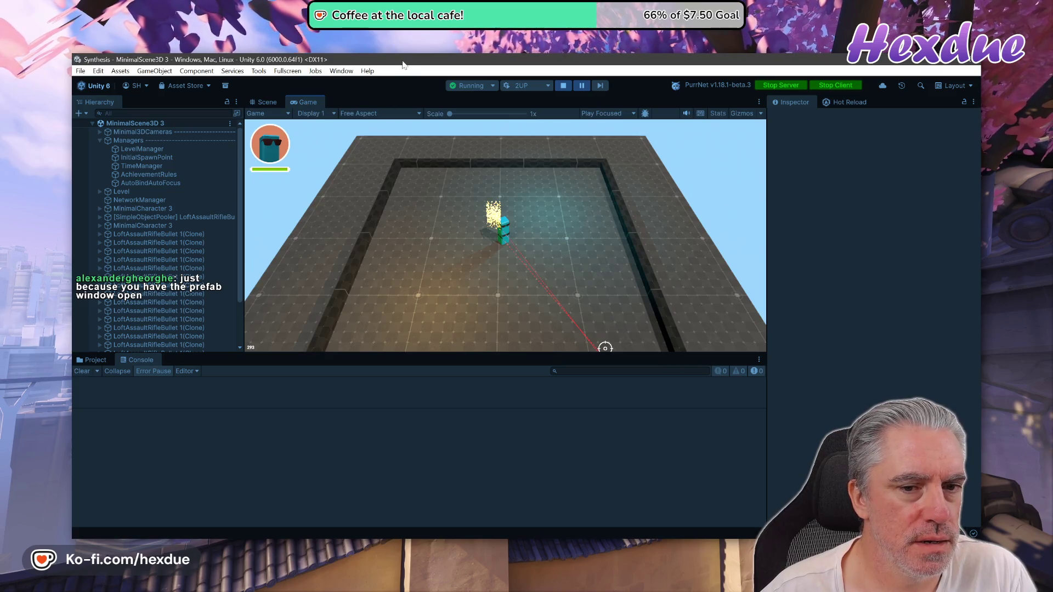
pyautogui.press('super+Left')
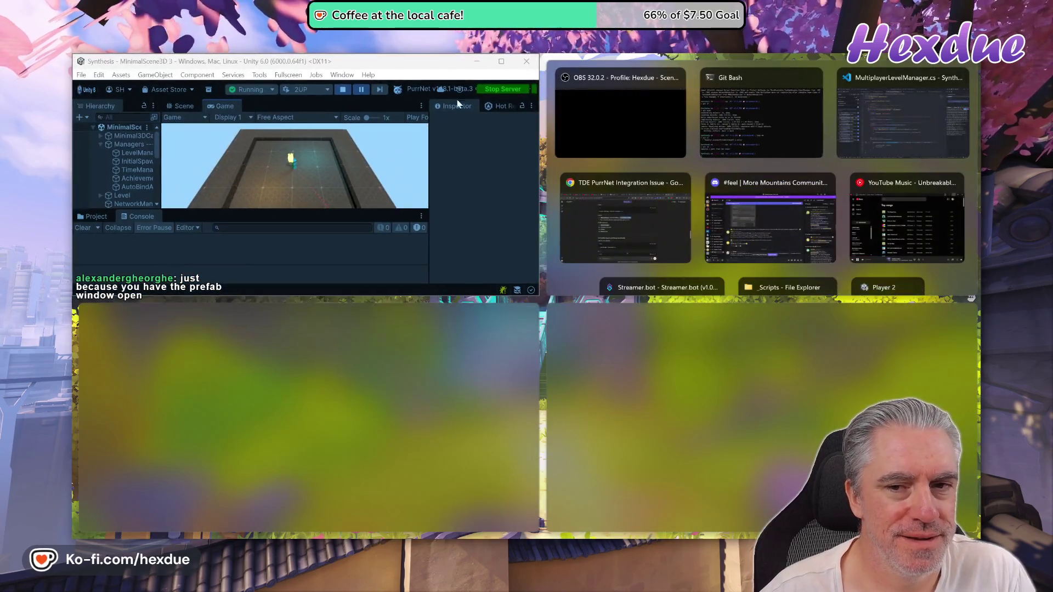
# Step: Place Player 2 in the right half beside the editor, compare both views, then maximize the editor
pyautogui.click(872, 274)
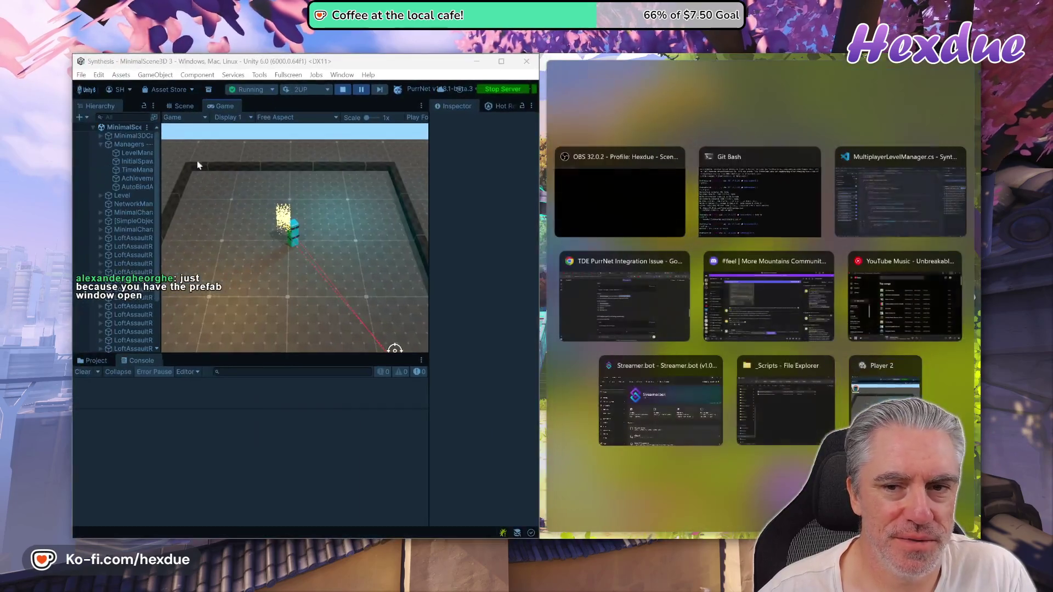
pyautogui.click(912, 391)
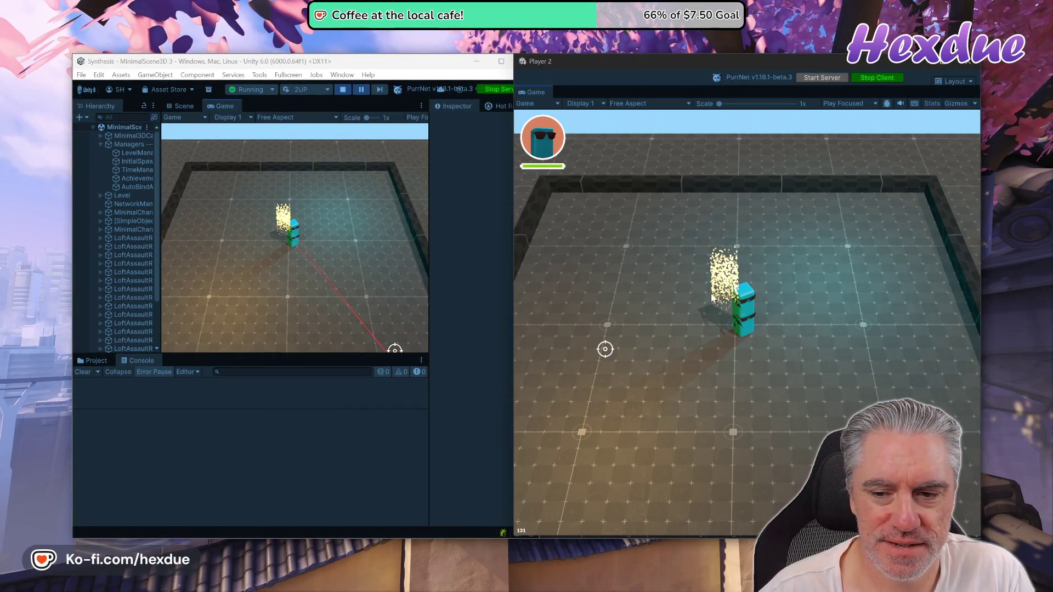
pyautogui.click(403, 277)
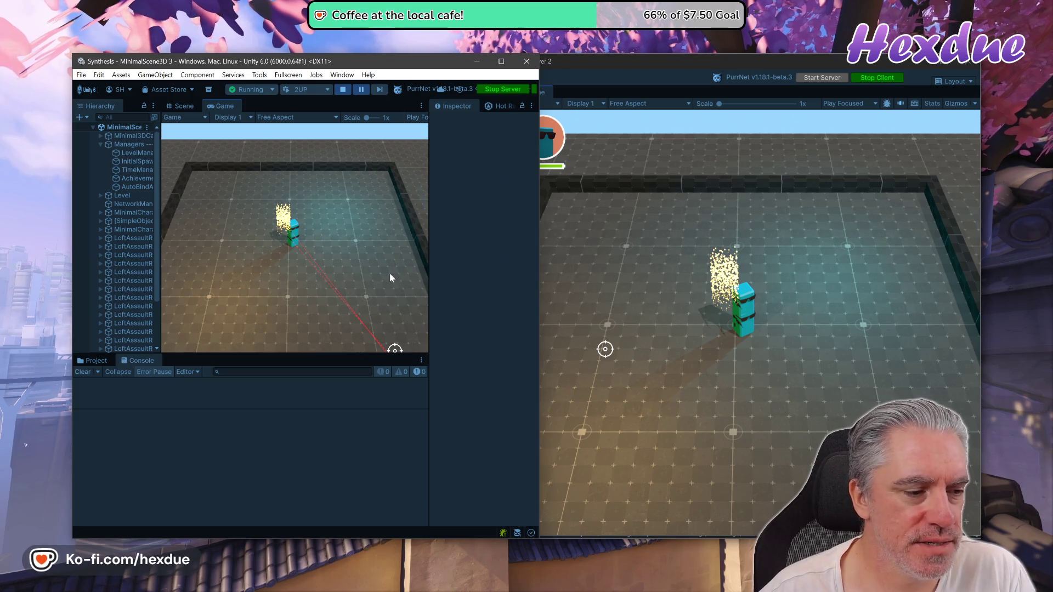
pyautogui.click(735, 360)
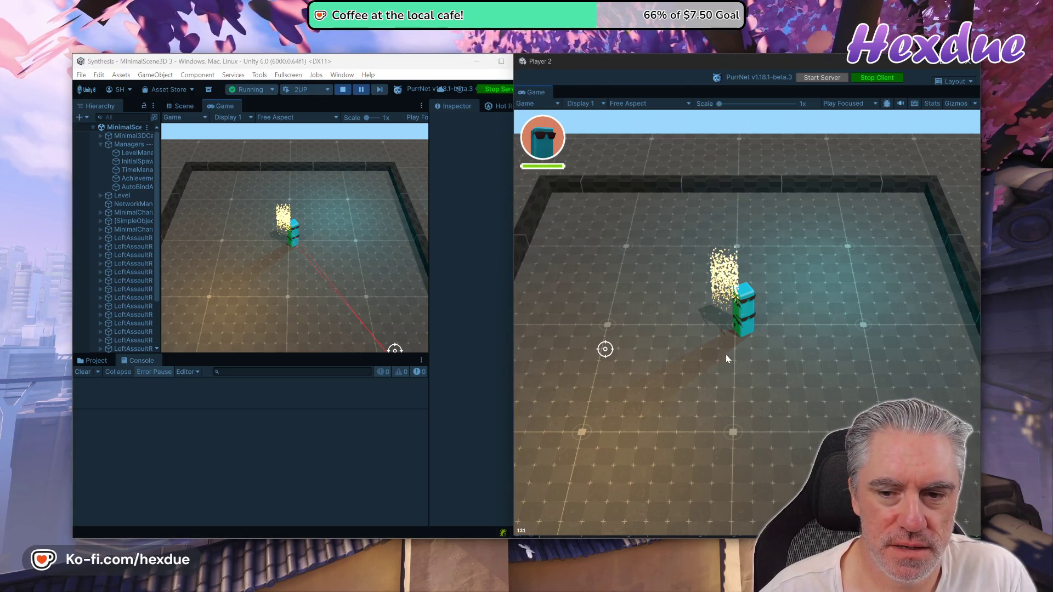
pyautogui.click(410, 297)
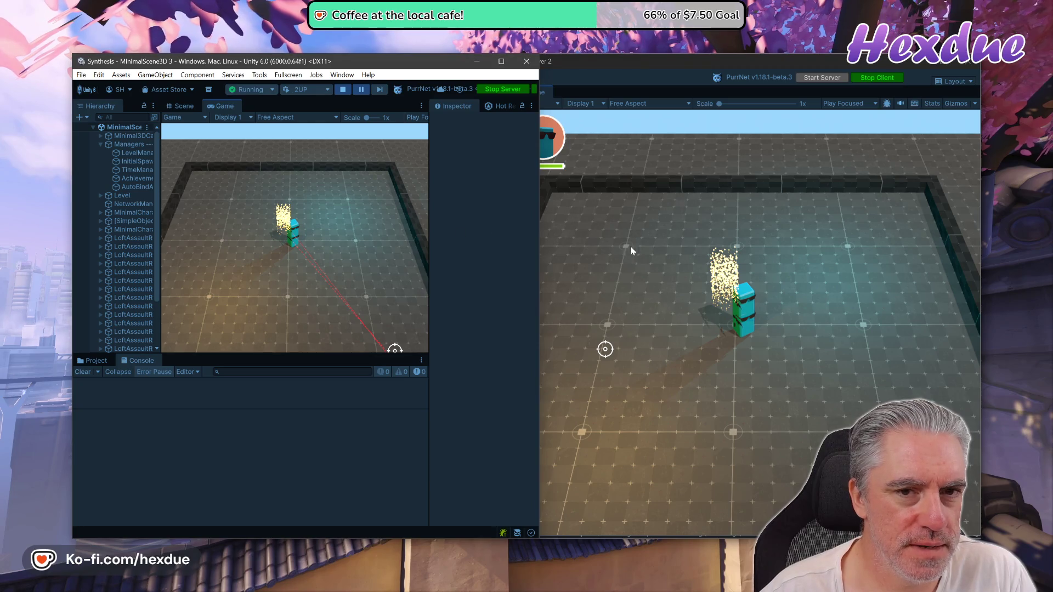
pyautogui.click(501, 61)
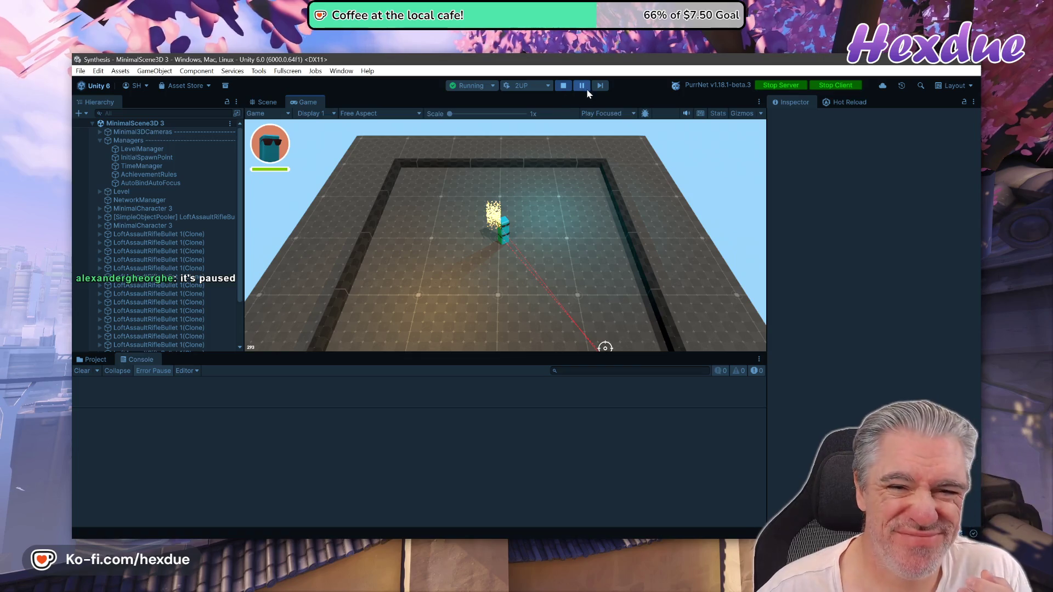
# Step: Stop and relaunch the 2UP play scenario, unpause it, and snap the editor left
pyautogui.click(564, 85)
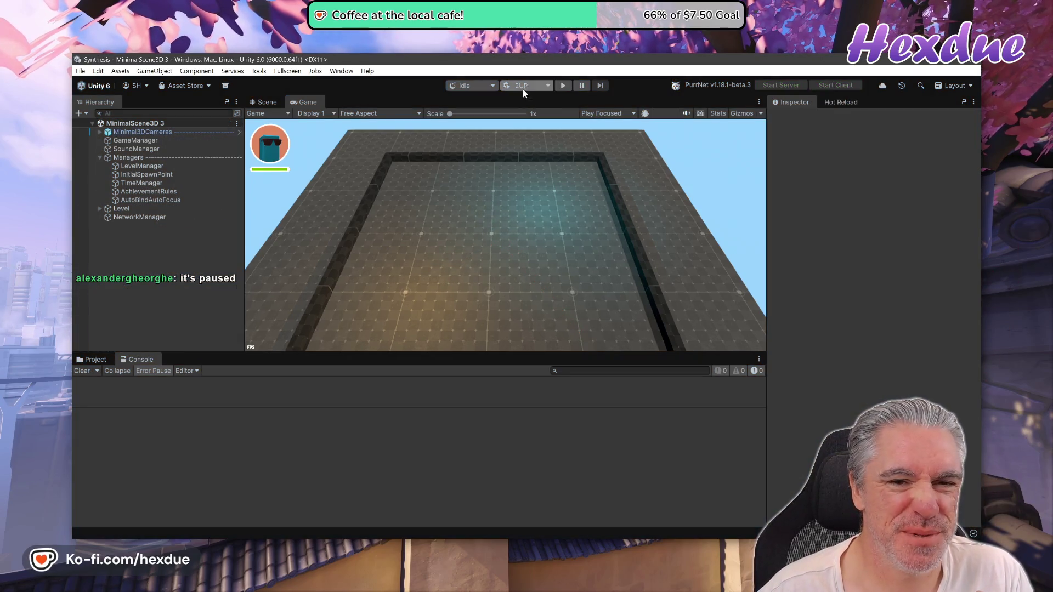
pyautogui.click(565, 91)
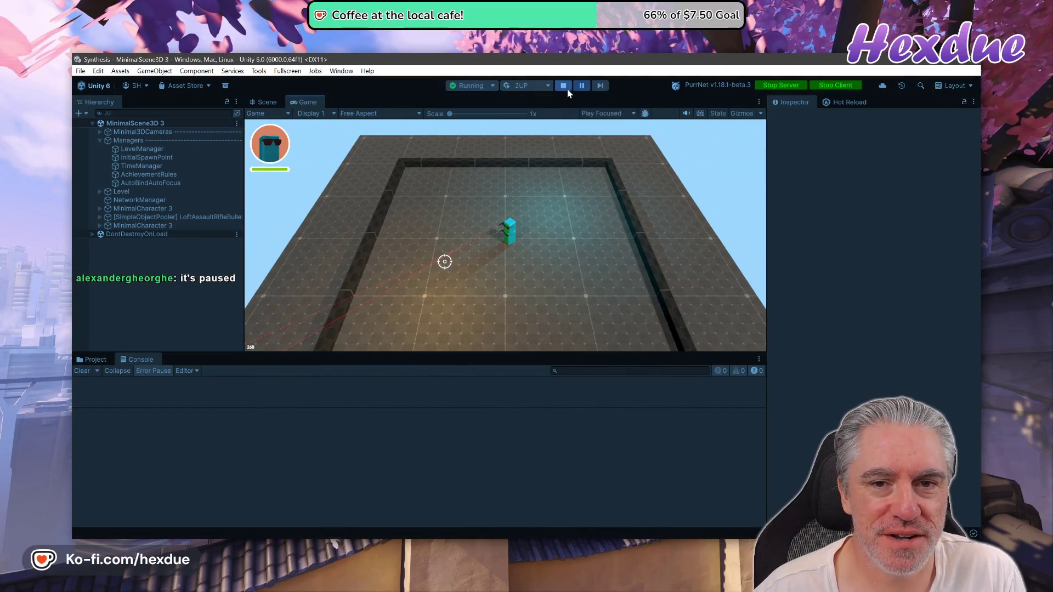
pyautogui.click(583, 87)
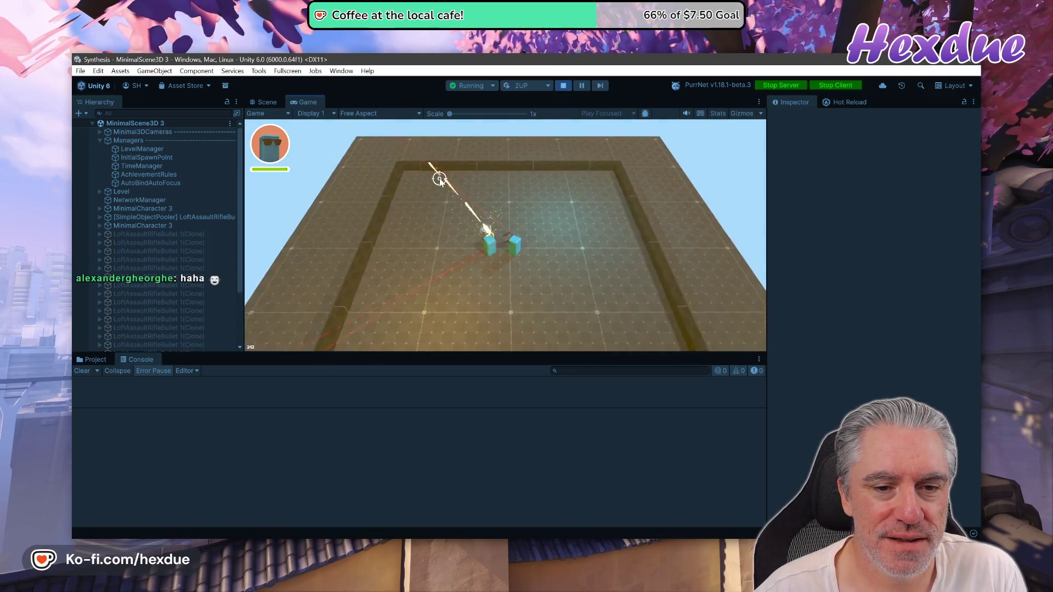
pyautogui.press('super+Left')
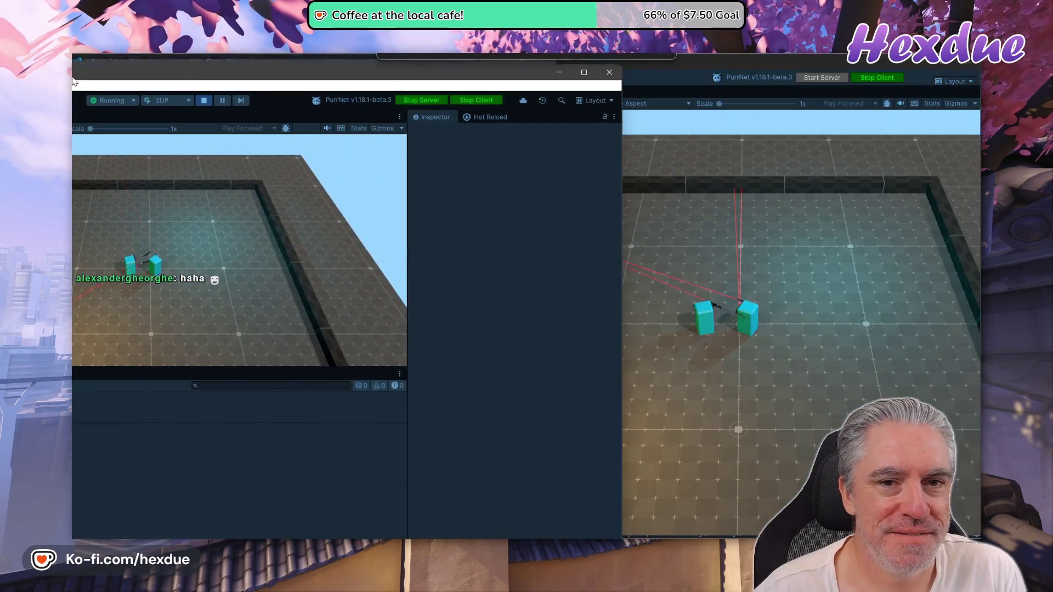
# Step: Arrange the editor on the left half and the Player 2 window on the right half
pyautogui.press('super+Up')
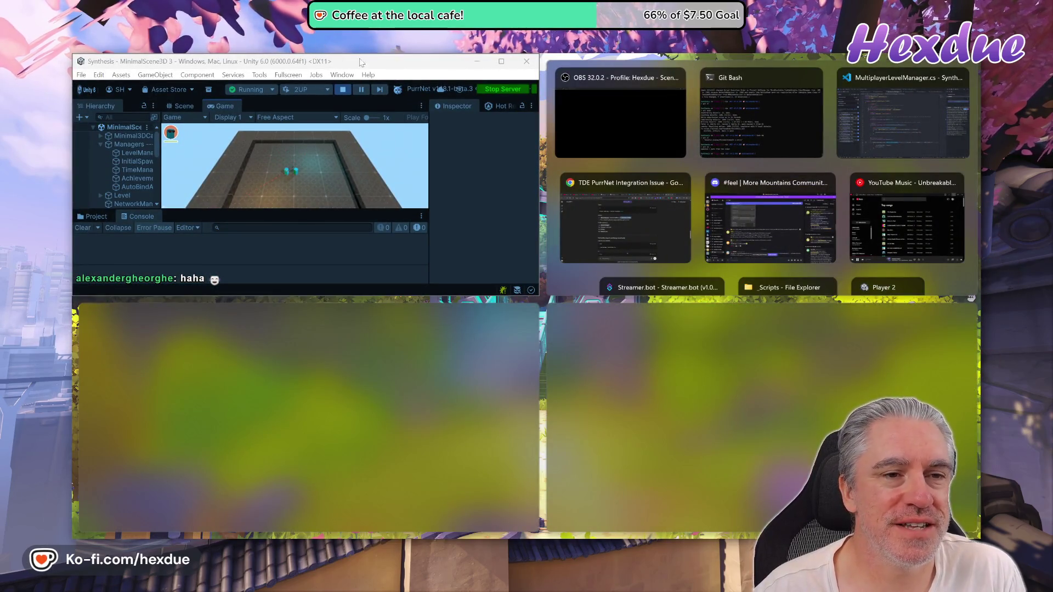
pyautogui.press('super+Down')
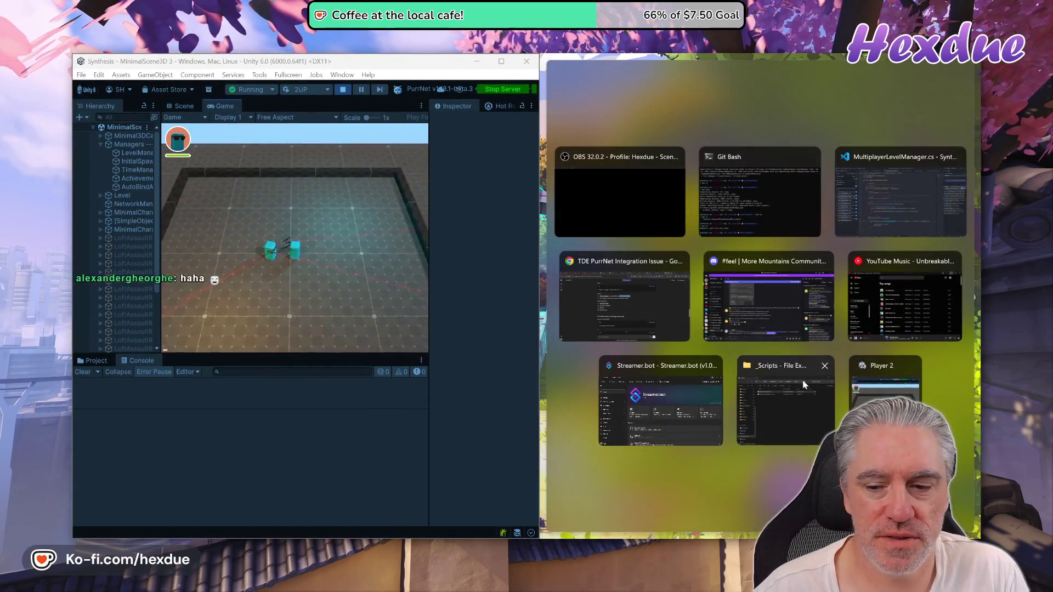
pyautogui.click(885, 389)
# Step: Fire assault-rifle shots from both the editor's player and Player 2 toward the crosshair
pyautogui.click(690, 369)
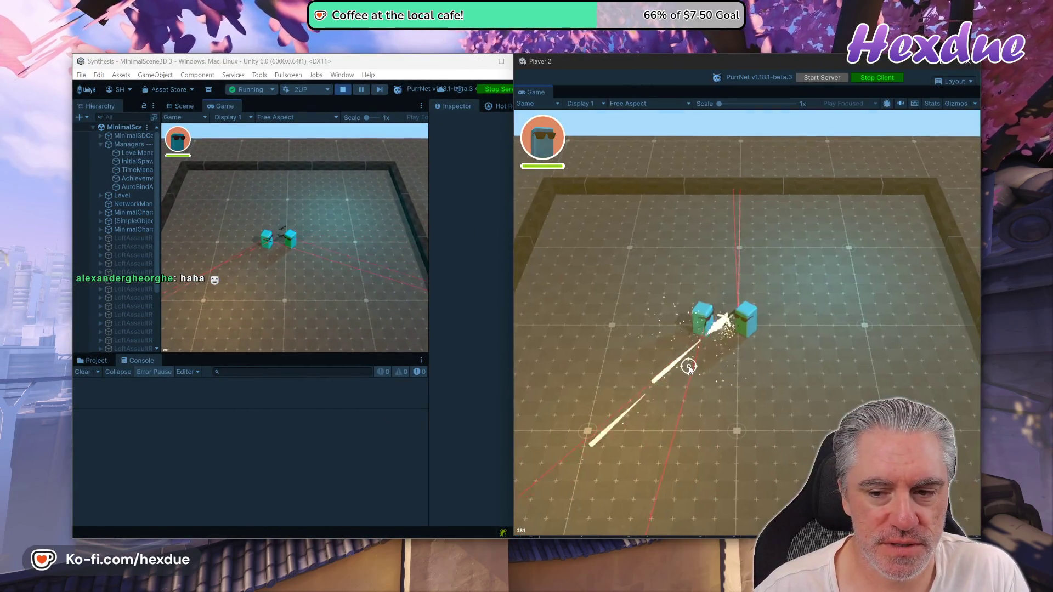
pyautogui.click(448, 296)
pyautogui.click(694, 254)
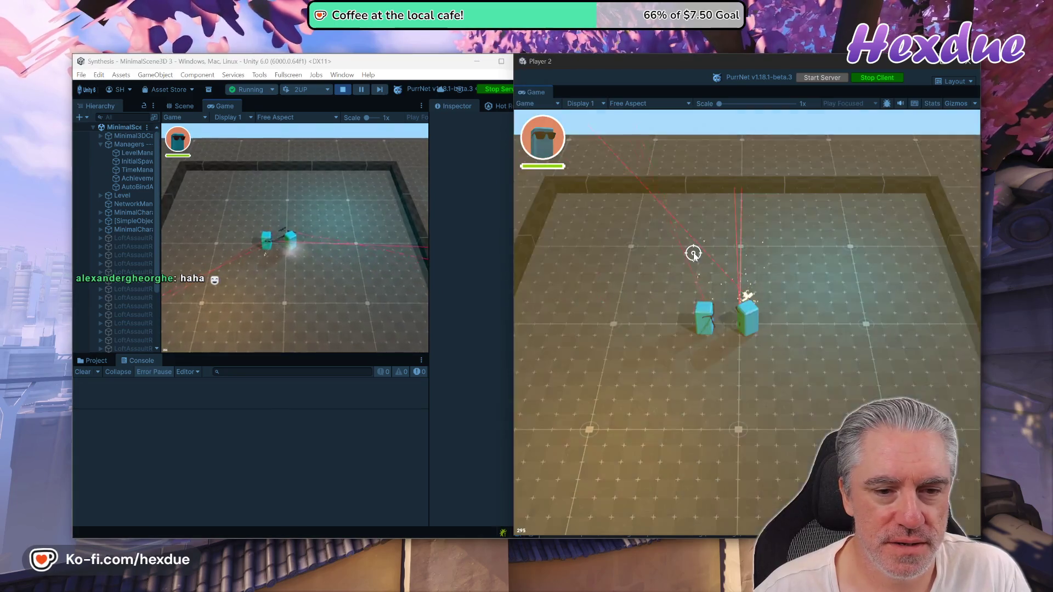
pyautogui.click(694, 250)
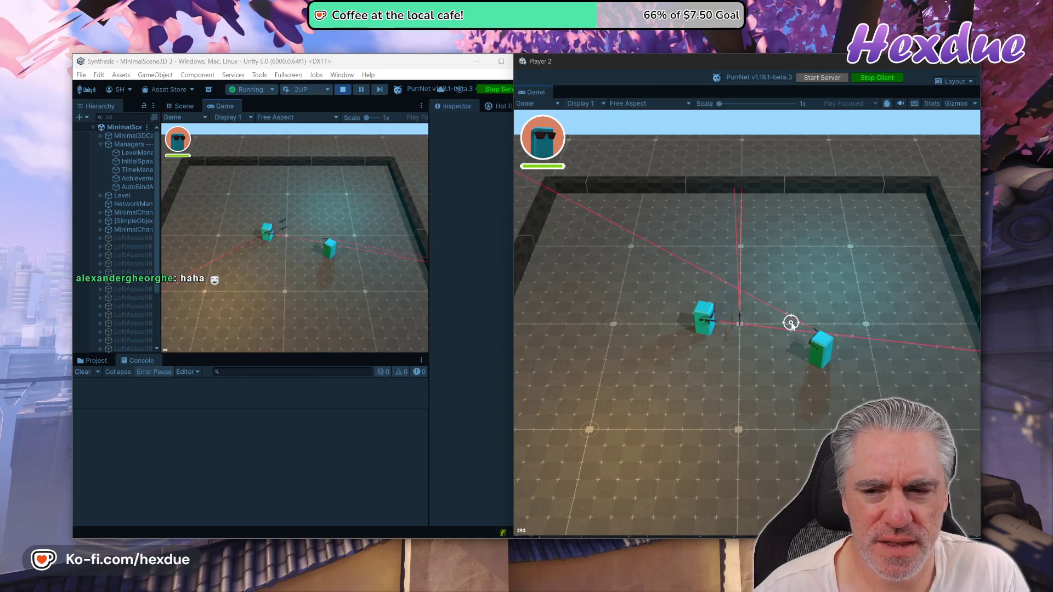
pyautogui.click(330, 280)
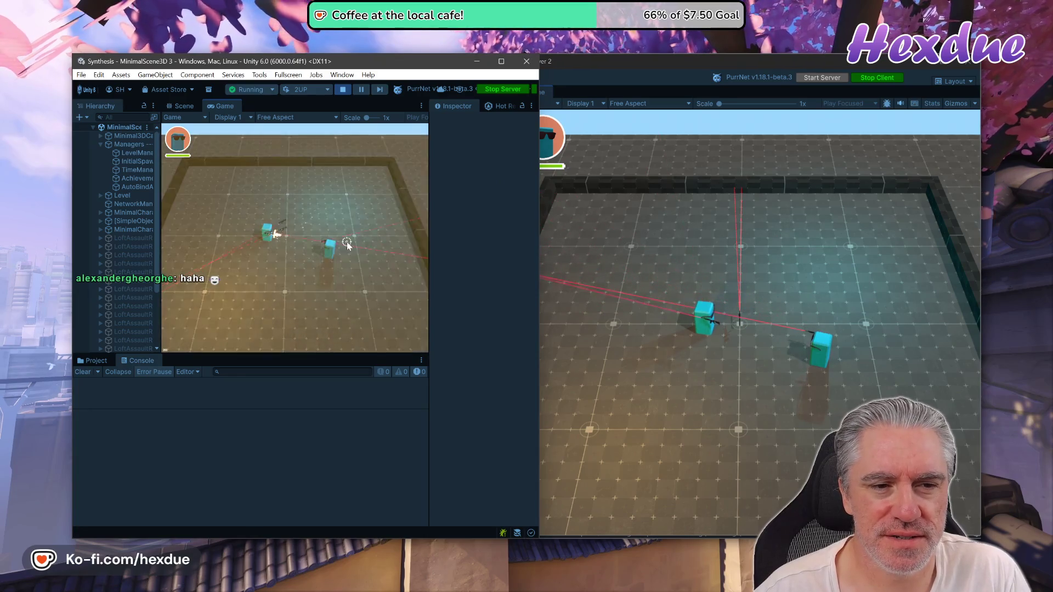
pyautogui.click(711, 254)
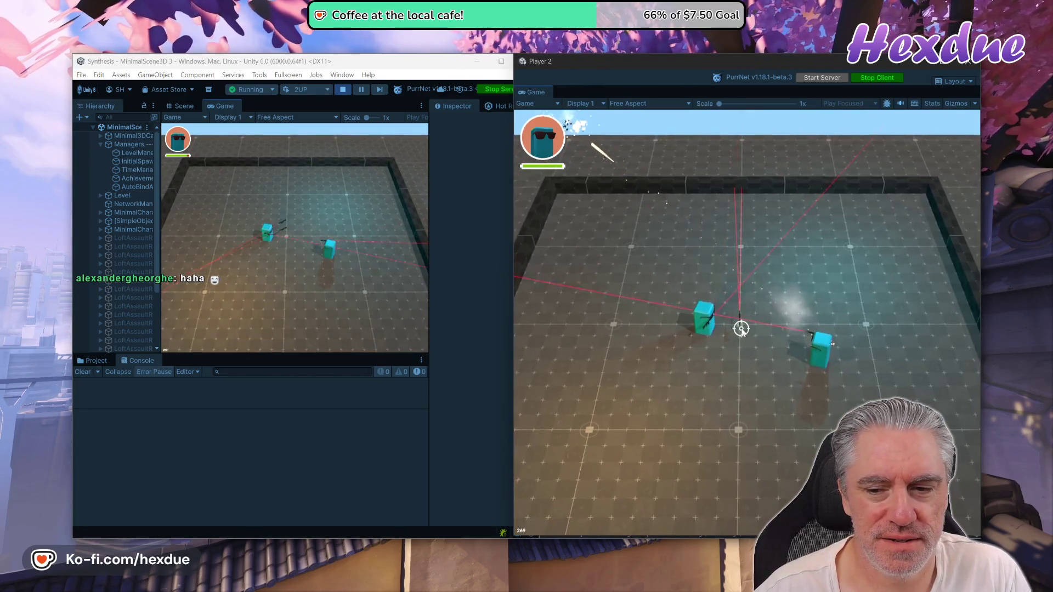
# Step: Fire more Player 2 shots right, left and upward, then close Player 2 and maximize the editor
pyautogui.click(876, 353)
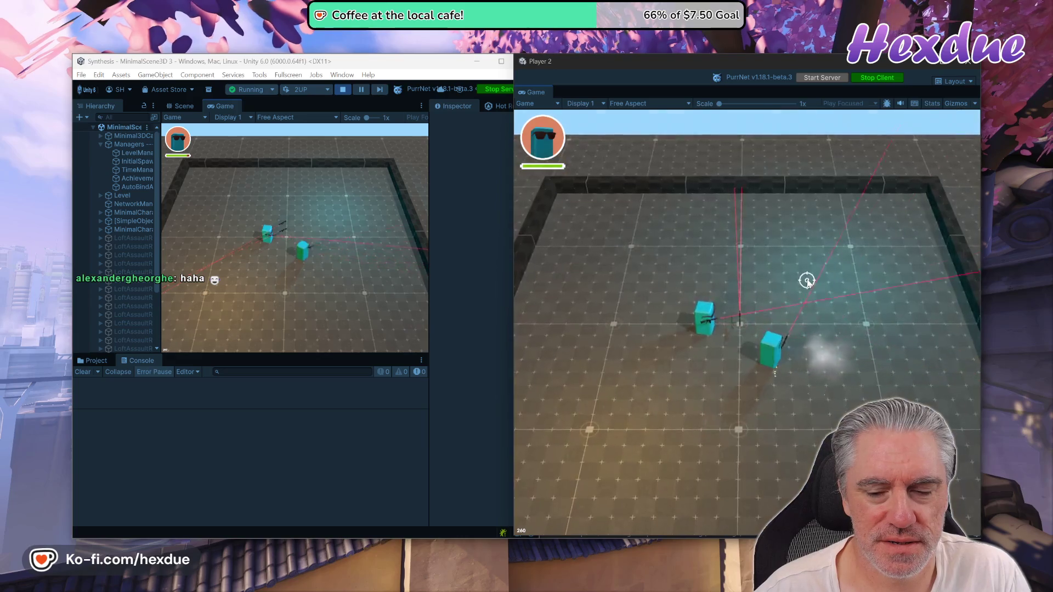
pyautogui.click(810, 280)
pyautogui.click(815, 280)
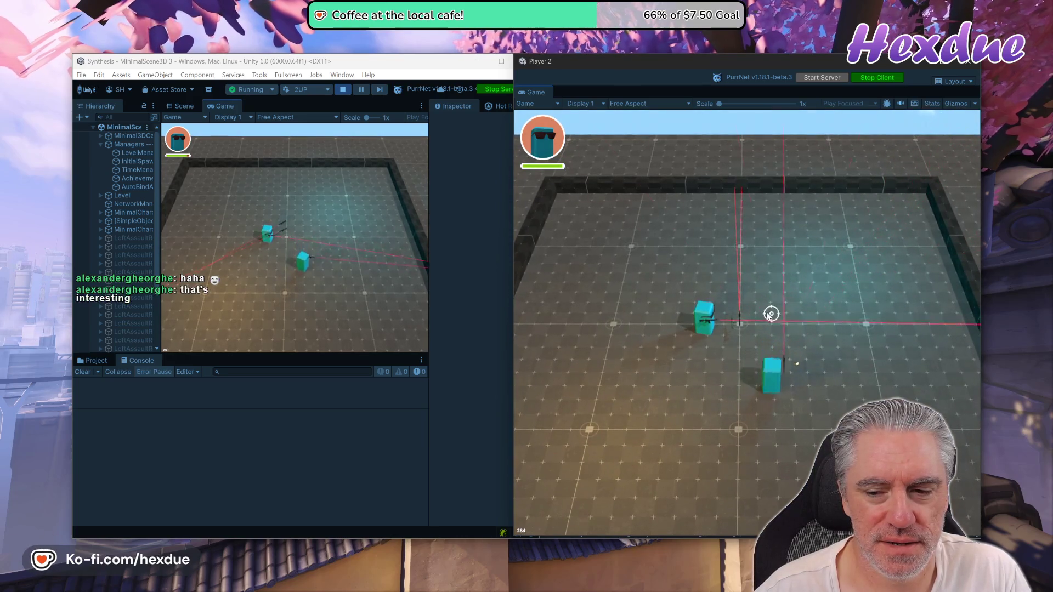
pyautogui.click(679, 325)
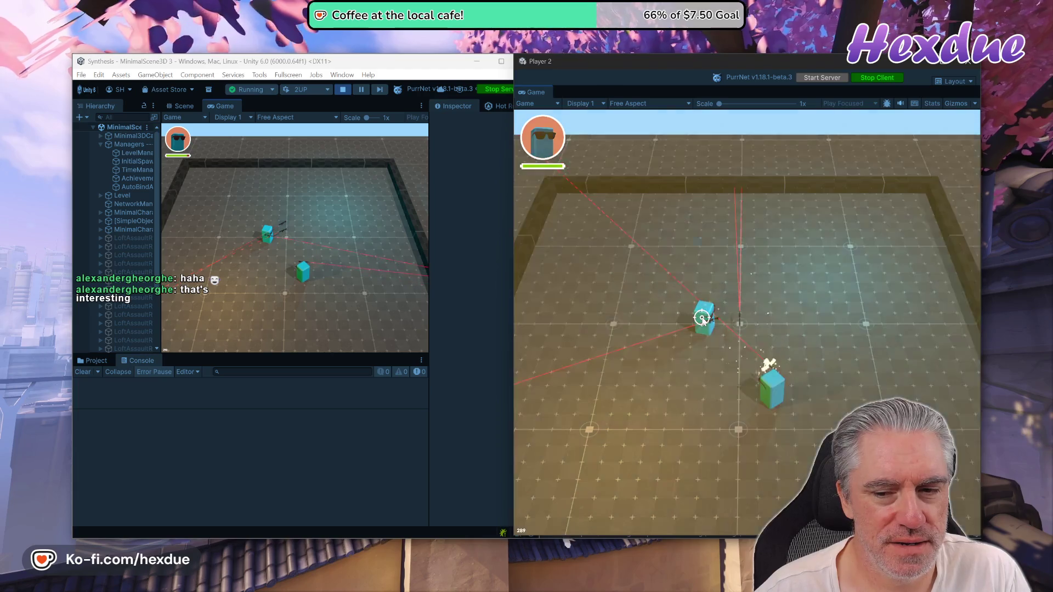
pyautogui.click(710, 227)
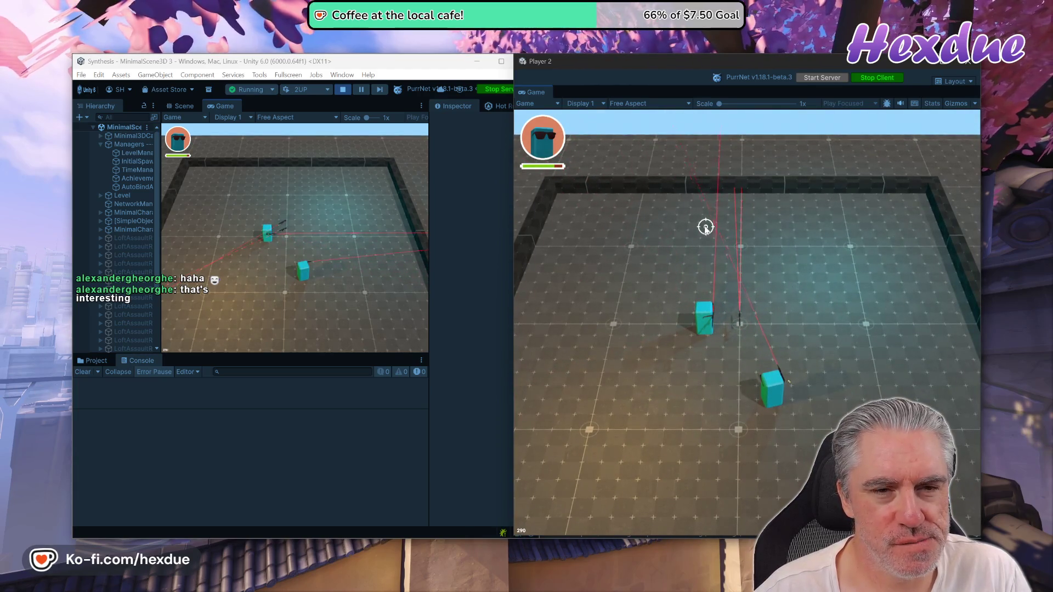
pyautogui.click(818, 209)
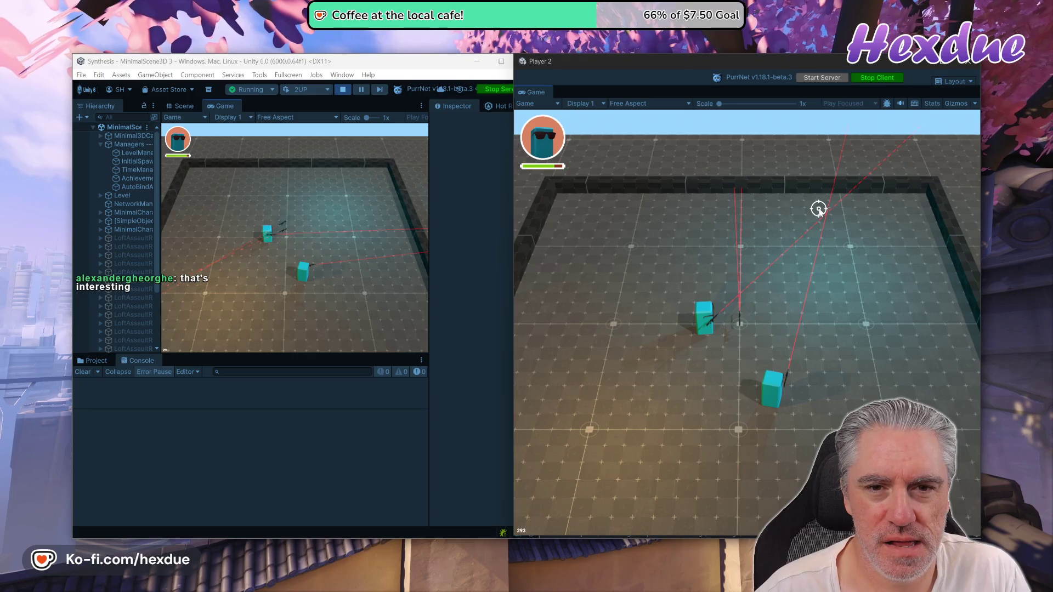
pyautogui.click(974, 69)
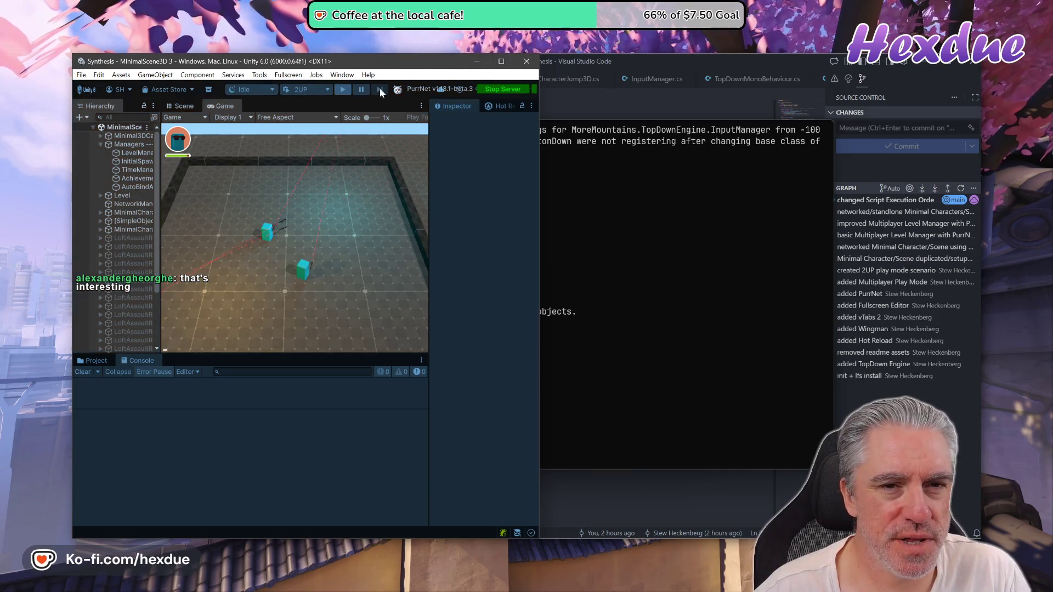
pyautogui.click(507, 63)
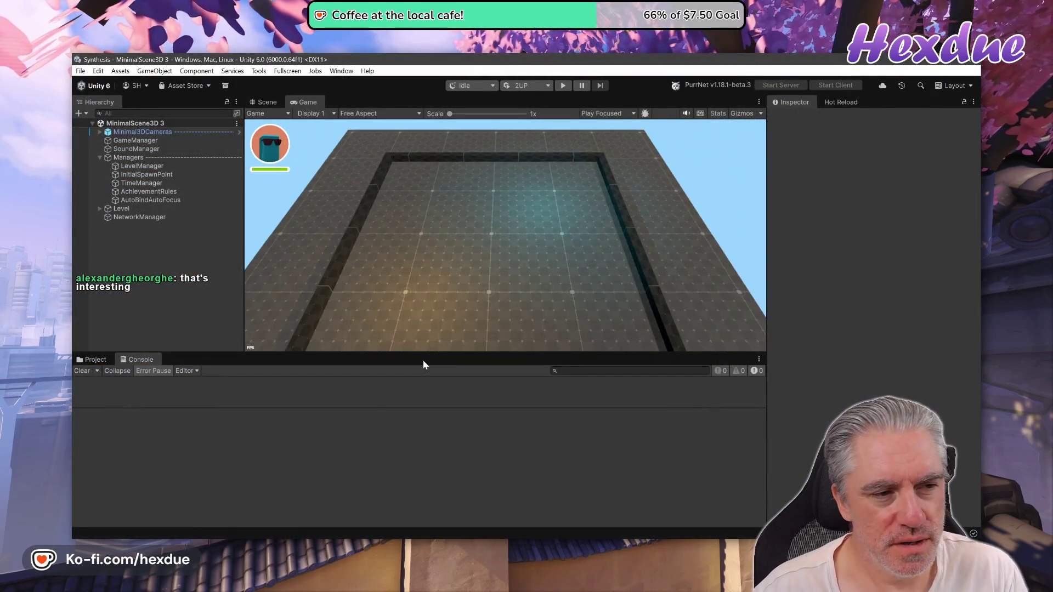
# Step: Open LoftAssaultRifleBullet 1 from _Prefabs, remove its NetworkTransform component, and start play mode
pyautogui.click(90, 359)
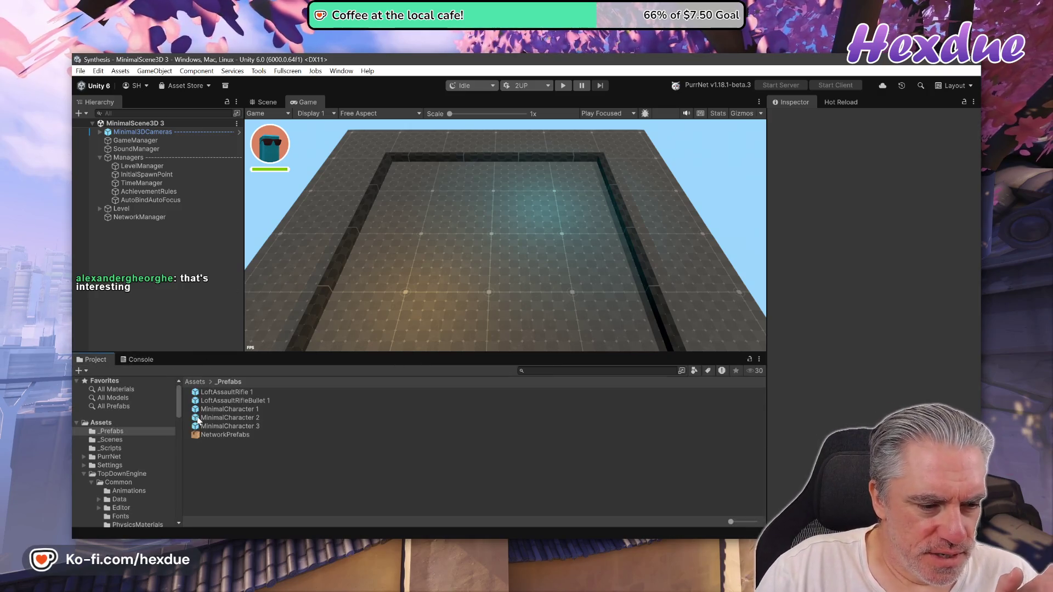
pyautogui.doubleClick(250, 398)
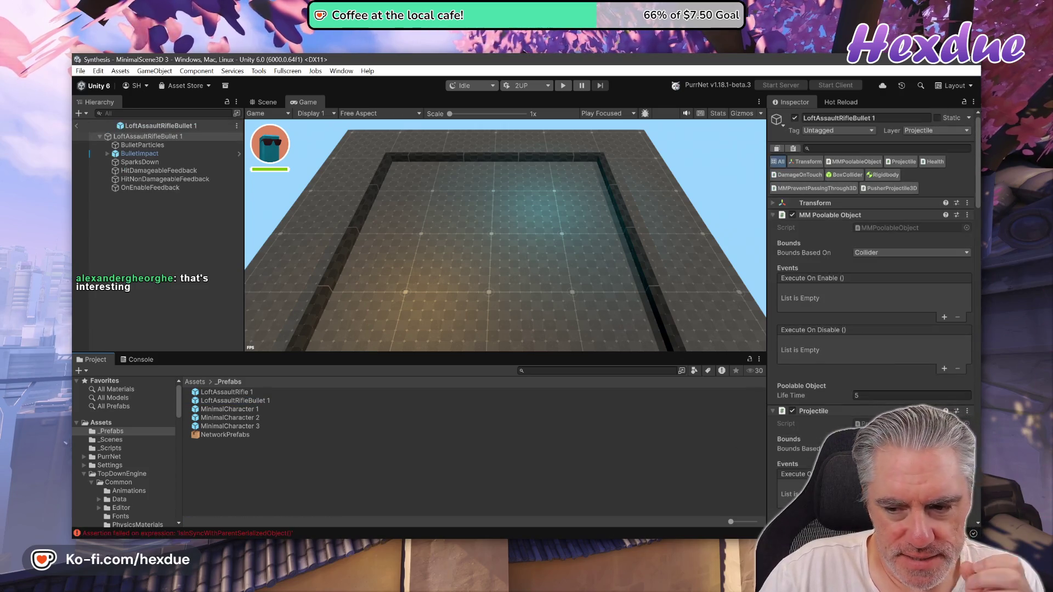
pyautogui.scroll(-2, 975, 221)
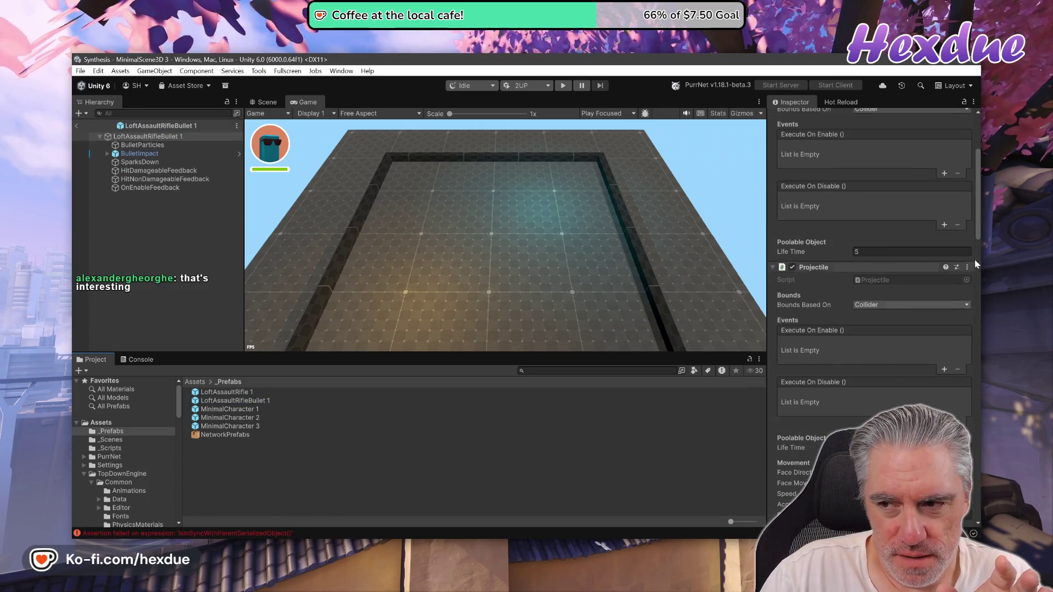
pyautogui.scroll(5, 970, 214)
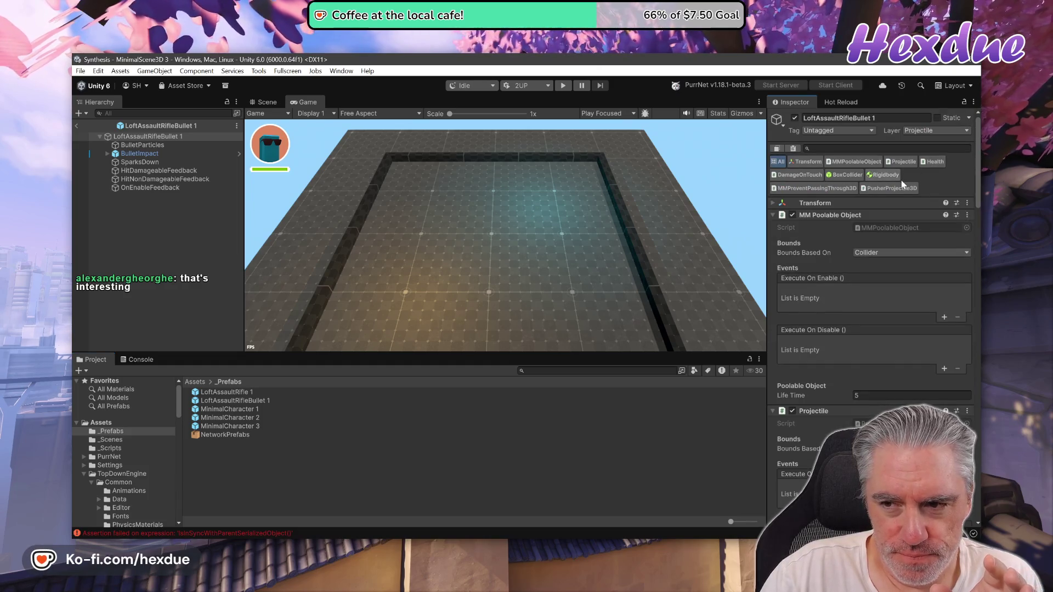
pyautogui.click(823, 188)
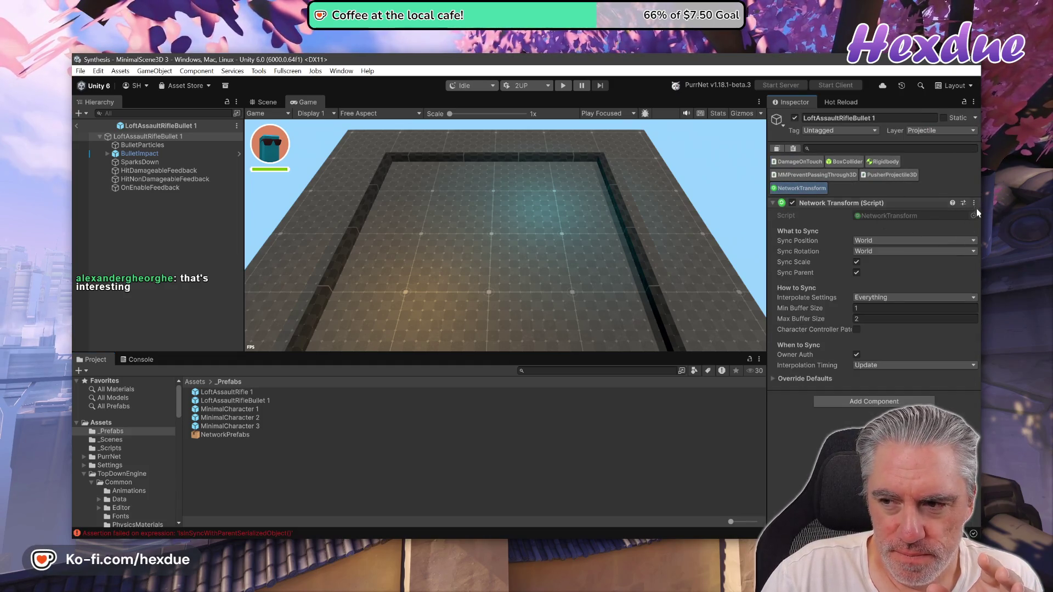
pyautogui.click(975, 204)
pyautogui.click(911, 231)
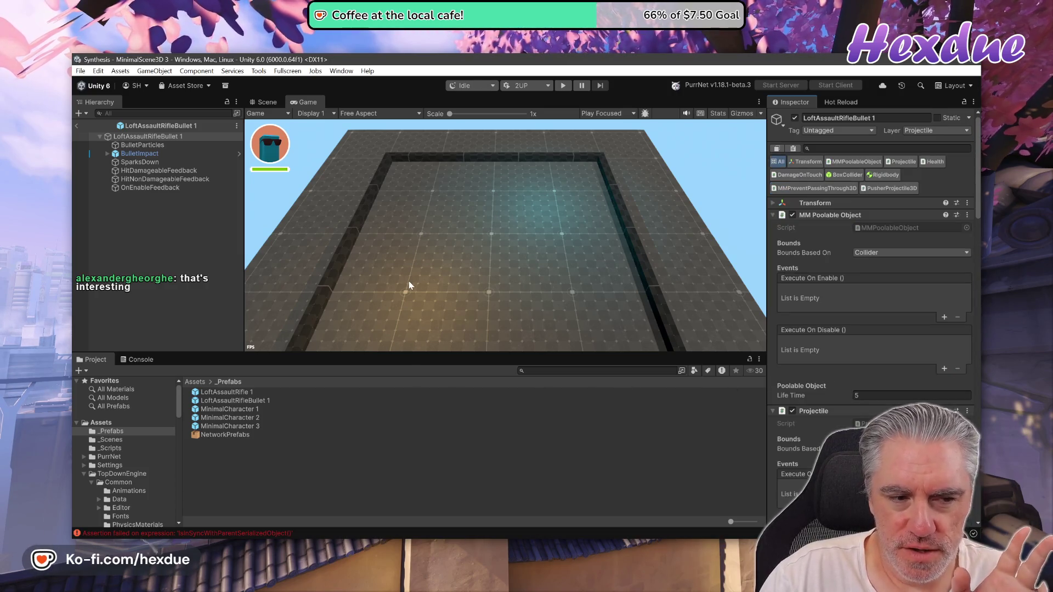
pyautogui.click(564, 86)
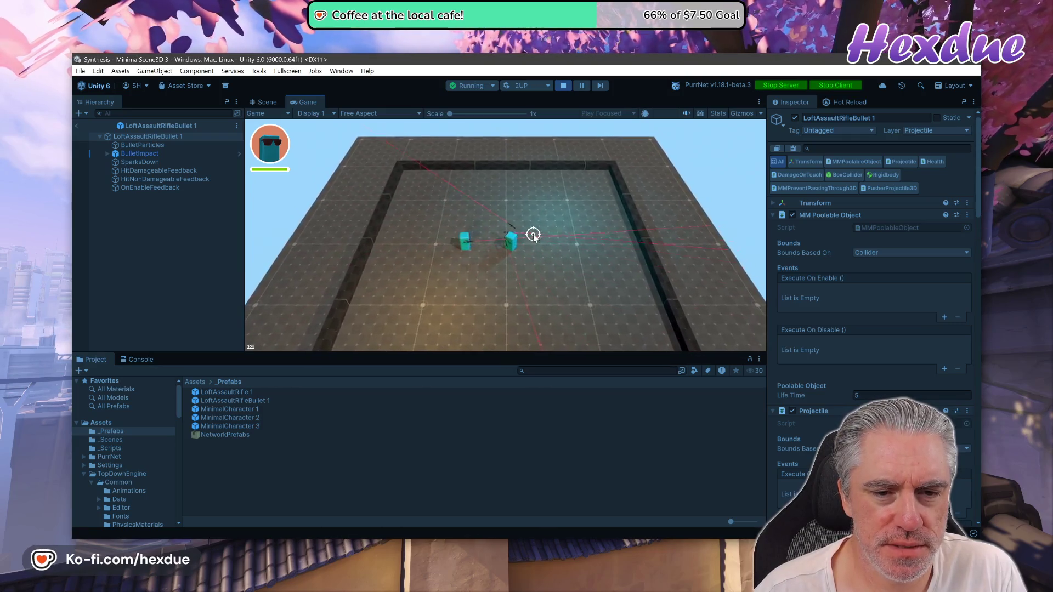
# Step: Fire two assault-rifle shots across the arena, then stop play mode
pyautogui.click(523, 235)
pyautogui.click(509, 192)
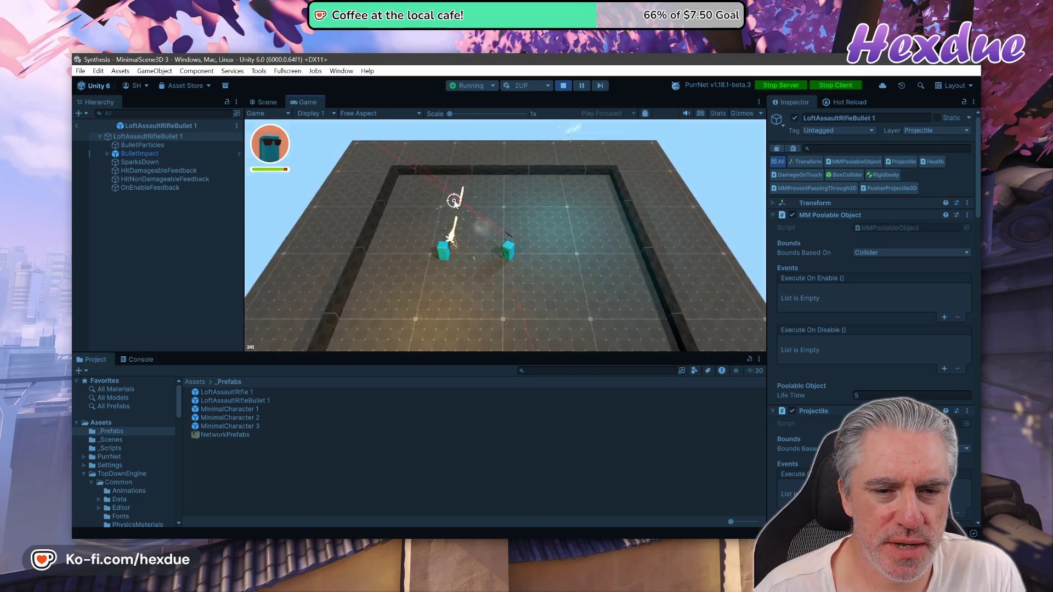
pyautogui.click(562, 86)
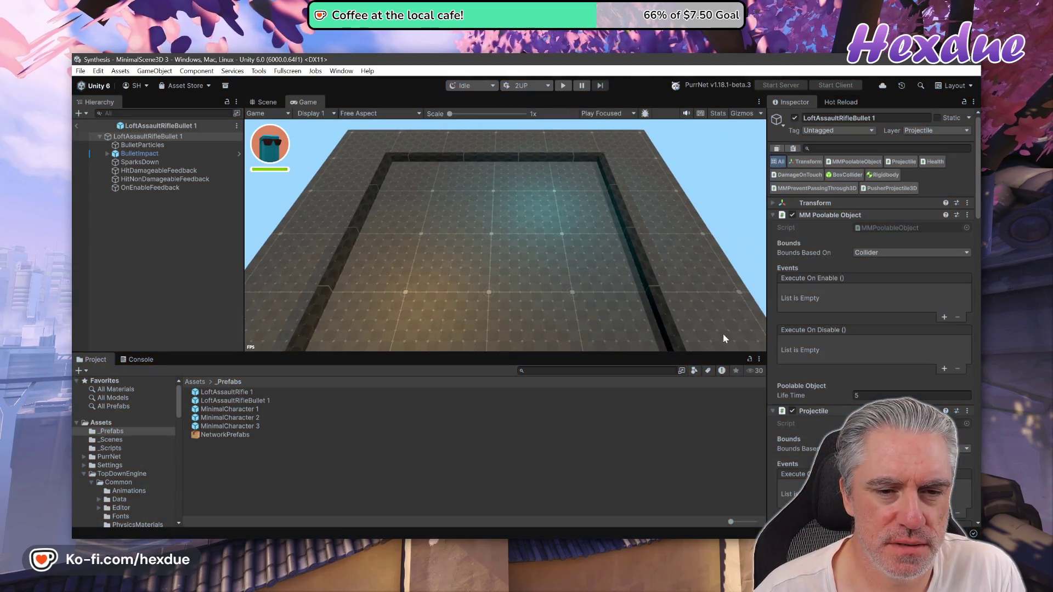
# Step: Set MinimalCharacter 3's Initial Weapon to LoftAssaultRifle, found via a 'loftass' Project search
pyautogui.click(245, 404)
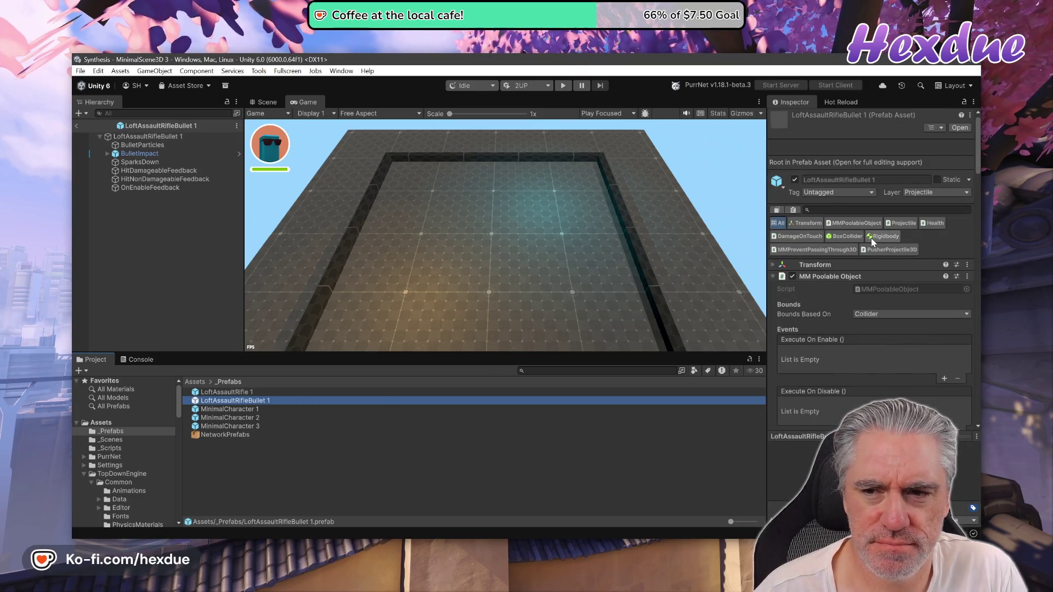
pyautogui.scroll(-3, 872, 243)
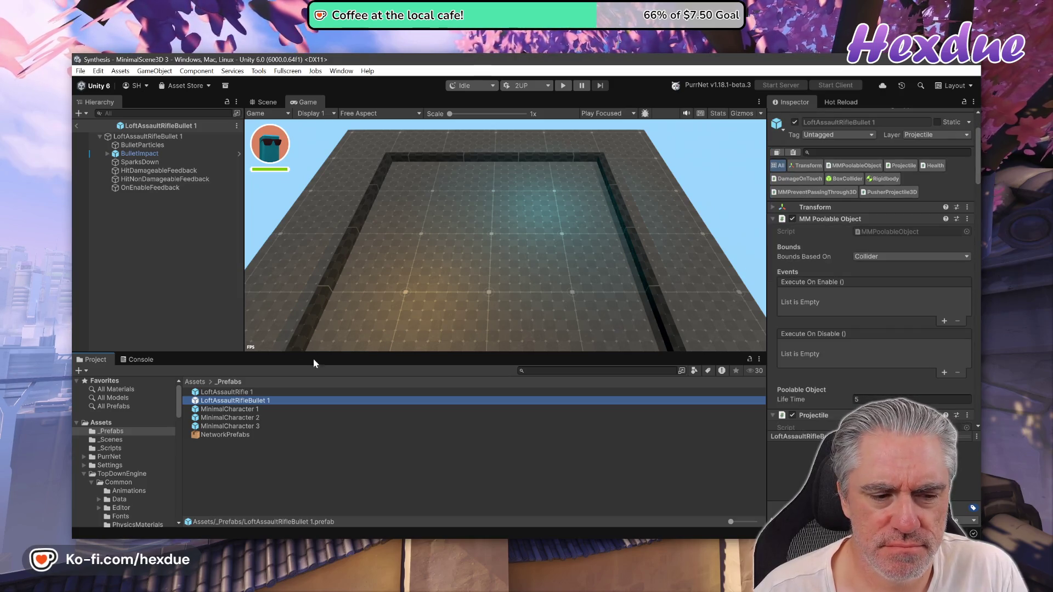
pyautogui.click(225, 392)
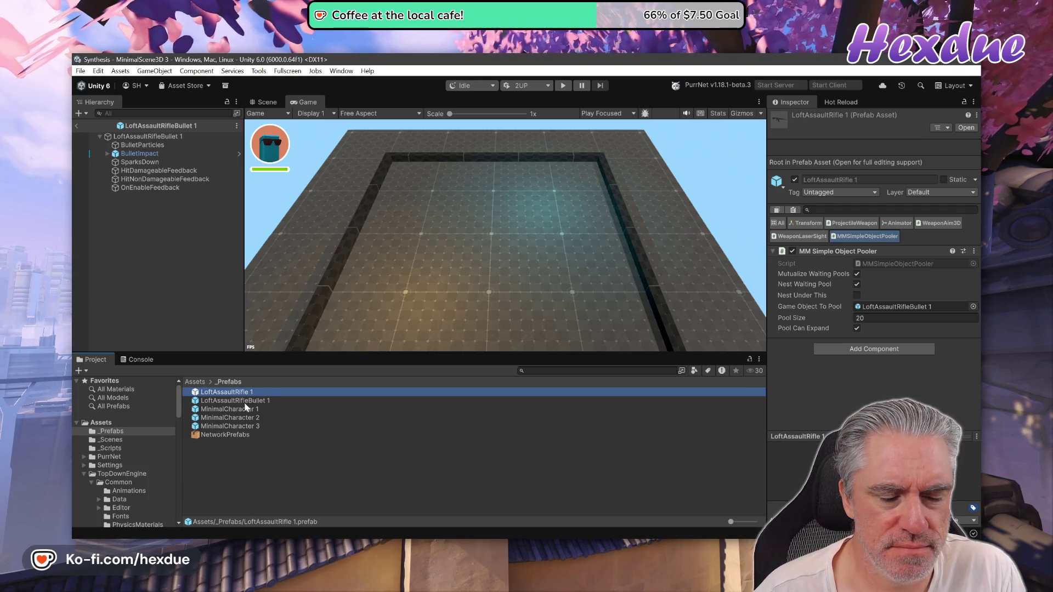
pyautogui.click(247, 423)
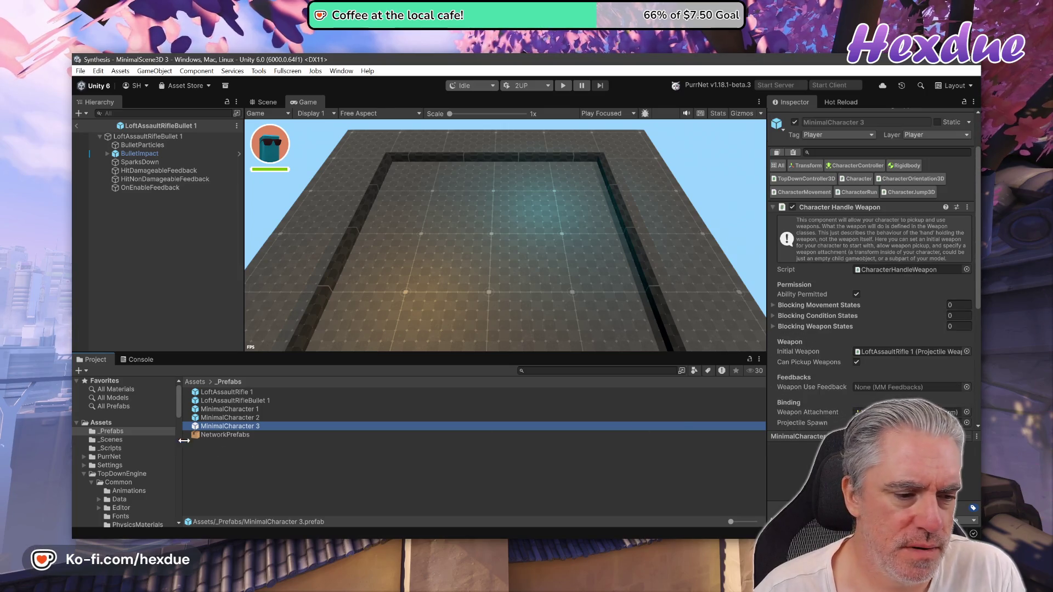
pyautogui.click(597, 371)
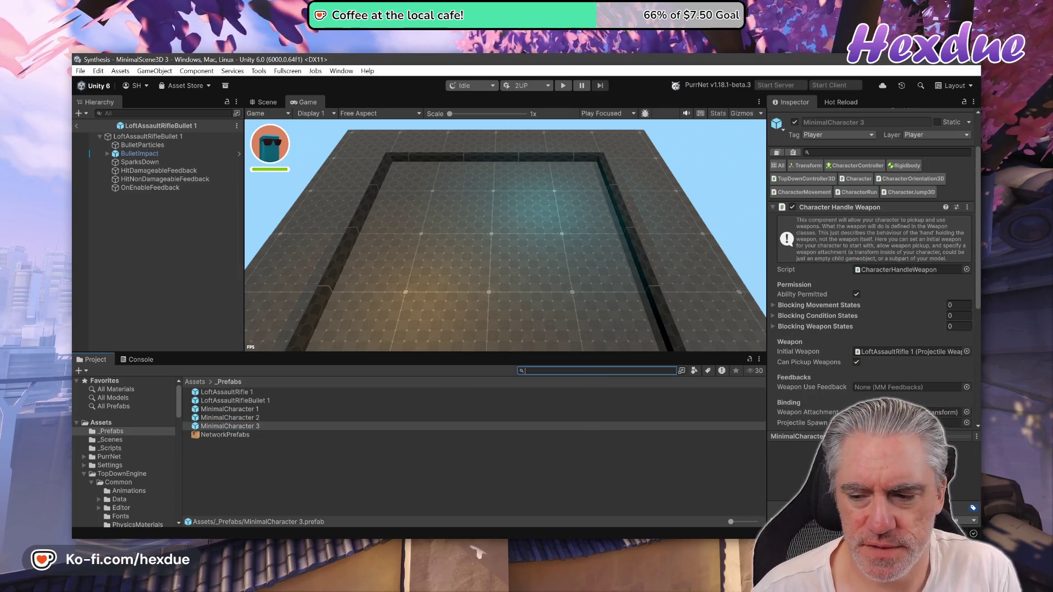
pyautogui.write('loftass')
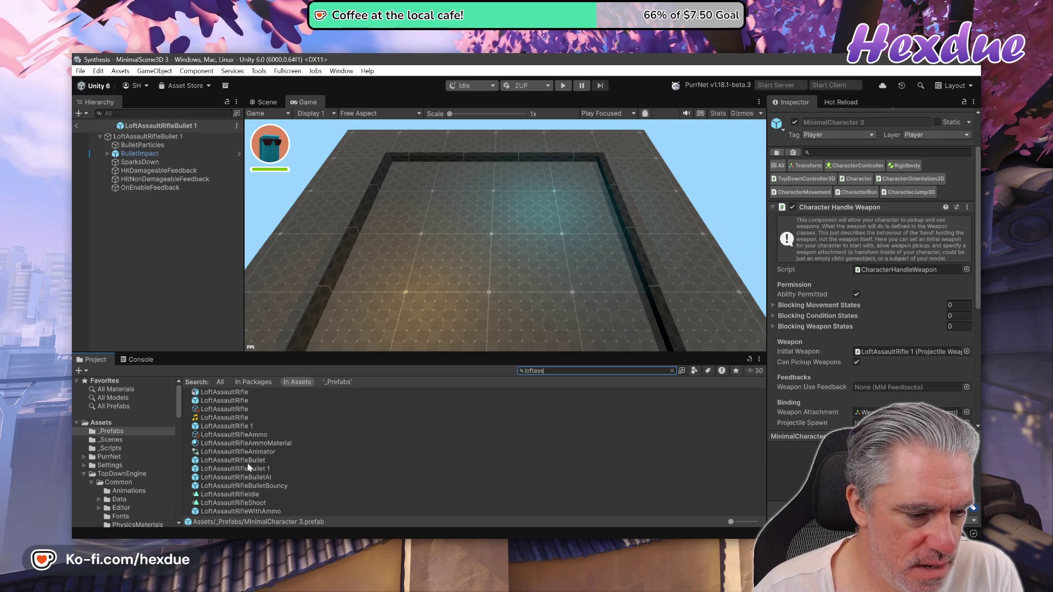
pyautogui.moveTo(227, 407)
pyautogui.mouseDown()
pyautogui.moveTo(313, 418)
pyautogui.moveTo(877, 274)
pyautogui.moveTo(943, 215)
pyautogui.moveTo(920, 127)
pyautogui.mouseUp()
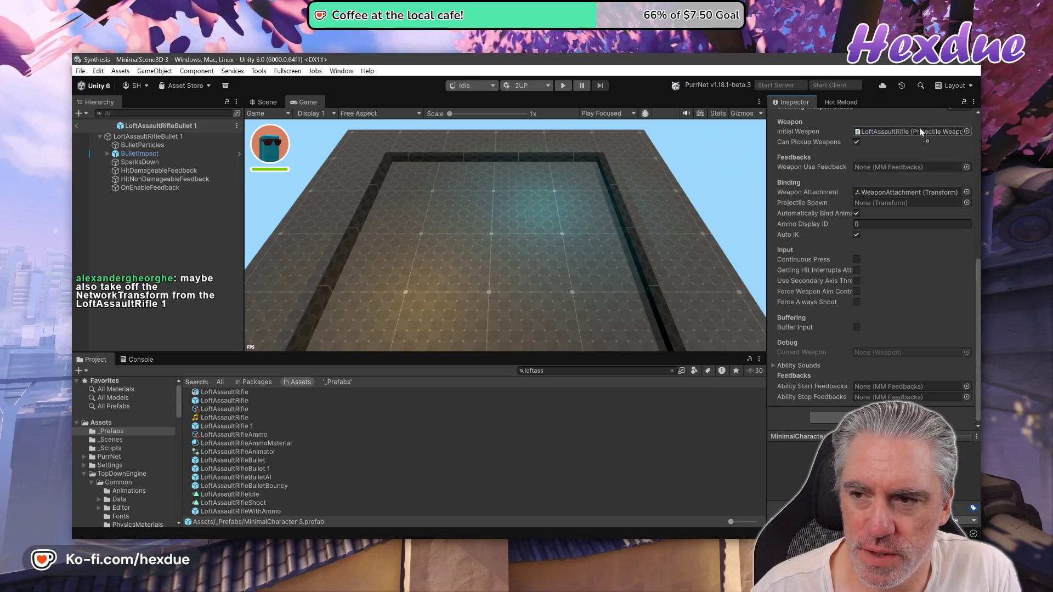
pyautogui.scroll(5, 872, 247)
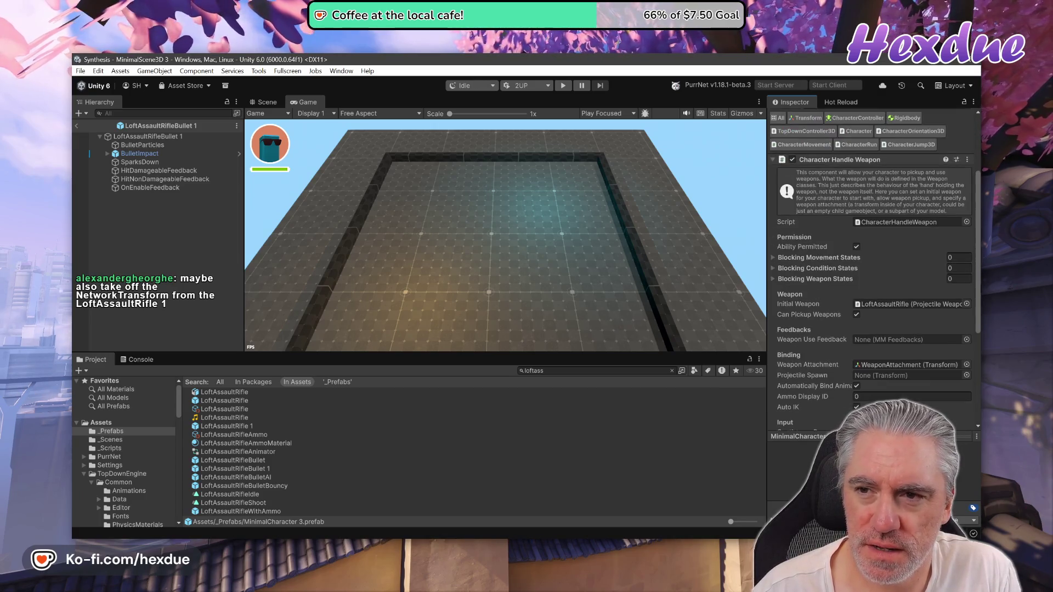
pyautogui.scroll(3, 872, 247)
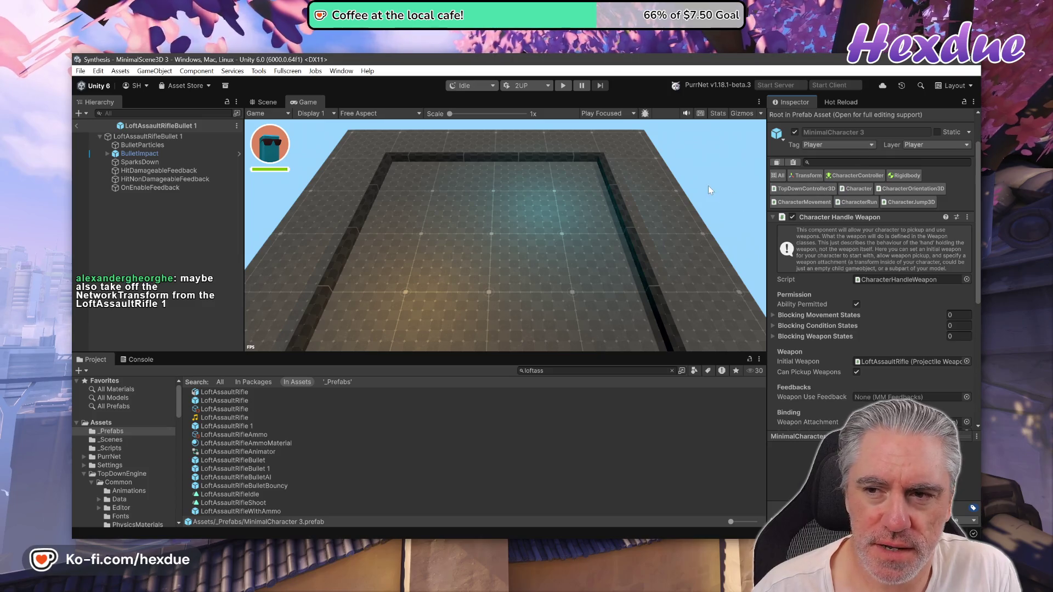
pyautogui.click(562, 86)
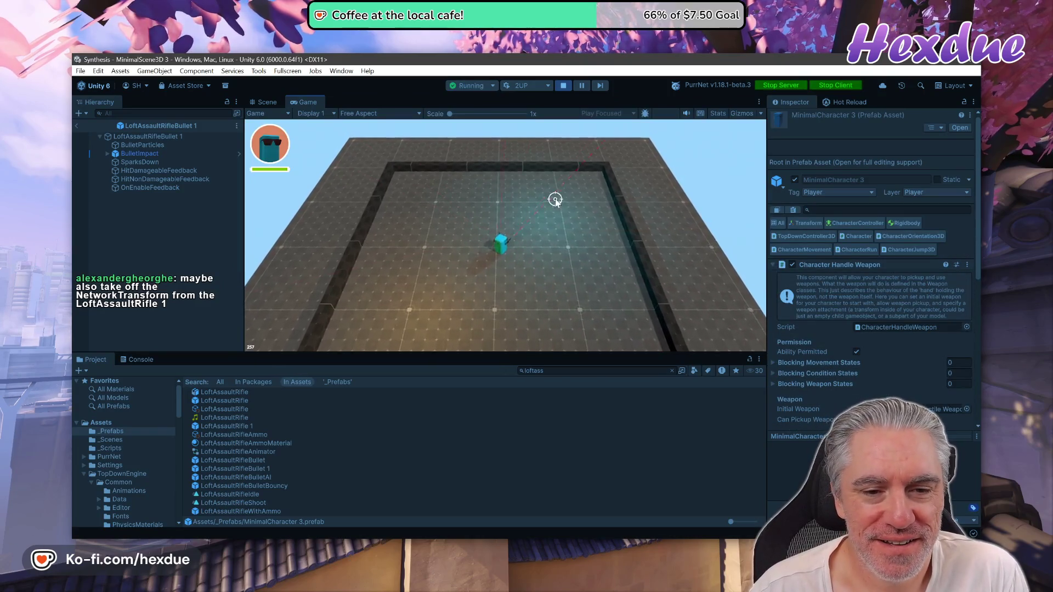
pyautogui.click(496, 259)
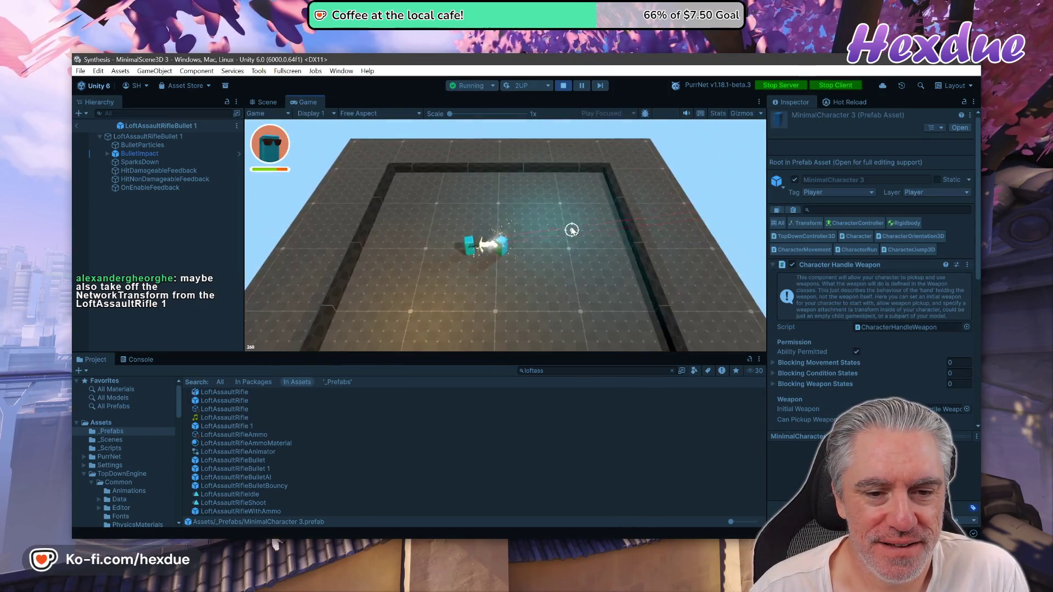
pyautogui.hotkey('ctrl', 'p')
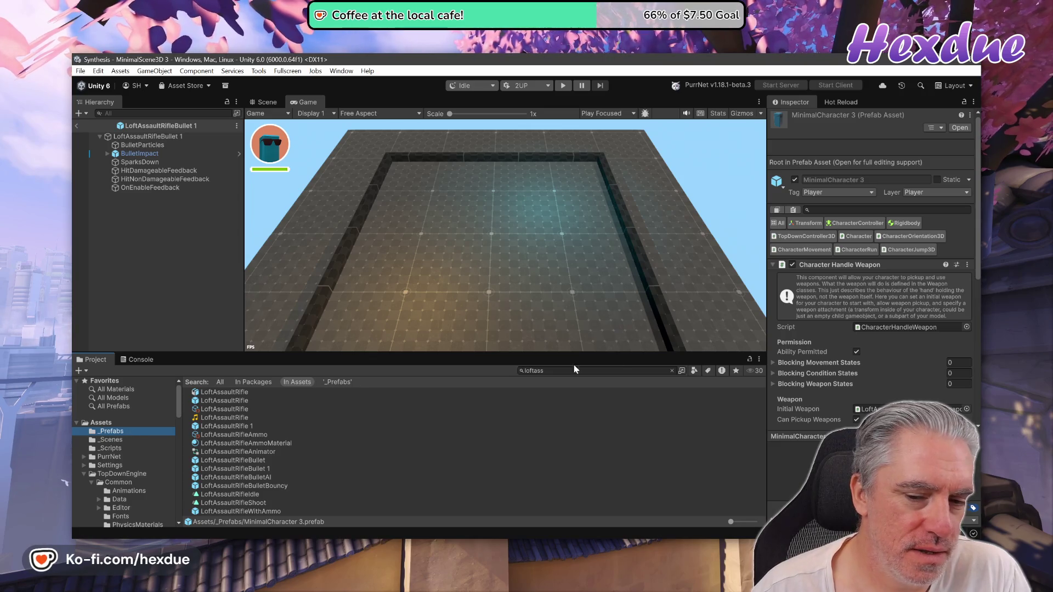
# Step: Clear the search, open LoftAssaultRifle 1, and check its MM Simple Object Pooler component
pyautogui.click(672, 370)
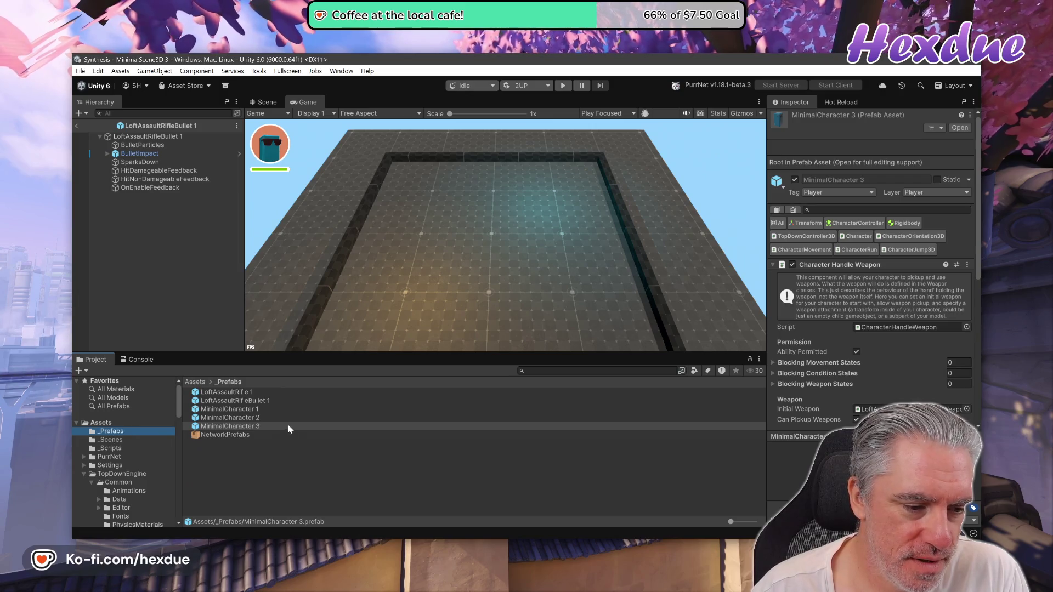
pyautogui.doubleClick(244, 392)
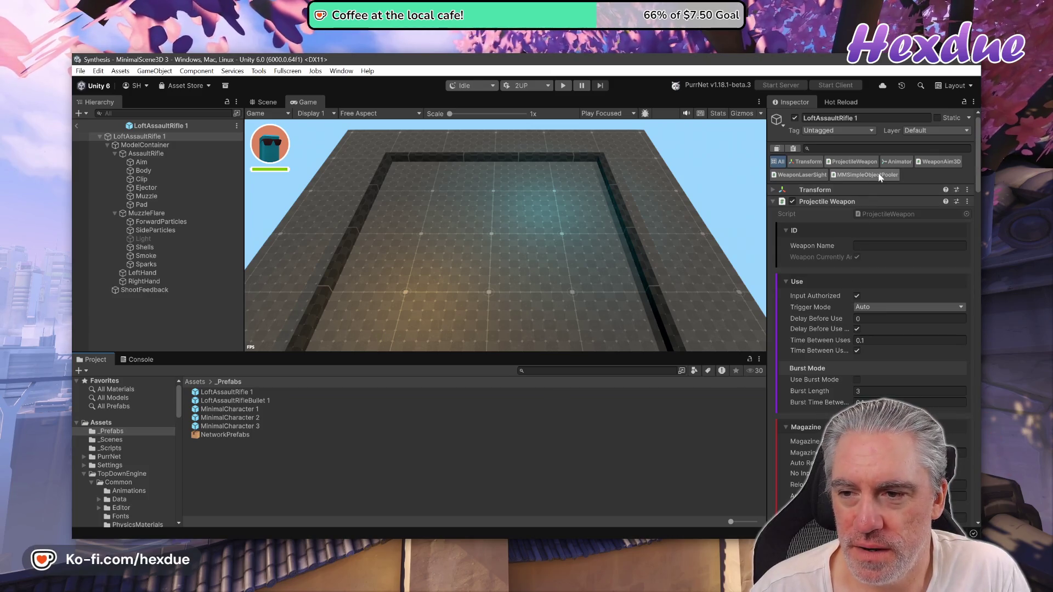
pyautogui.scroll(-1, 879, 175)
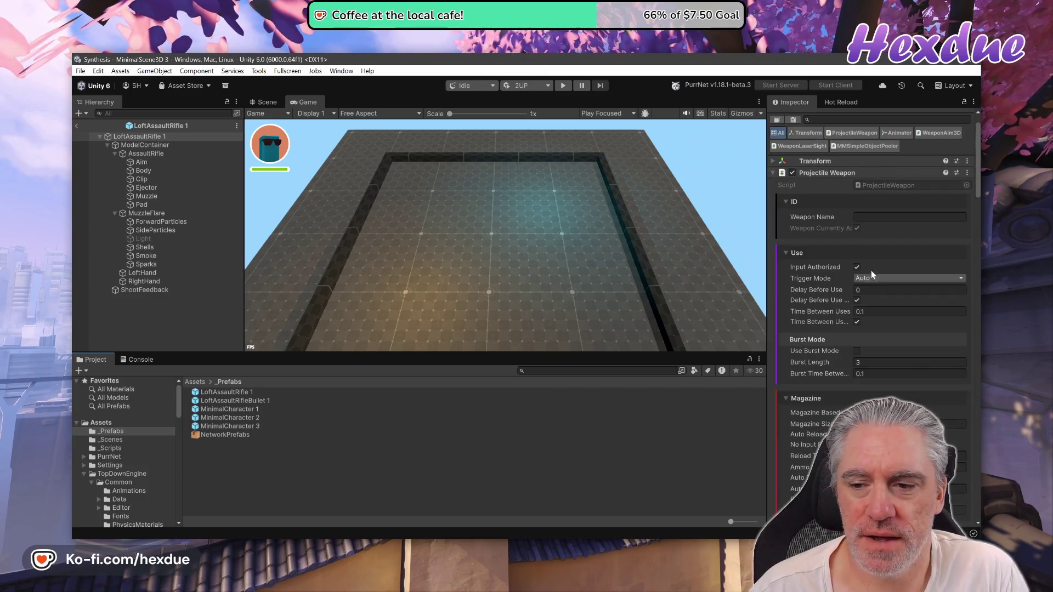
pyautogui.click(227, 393)
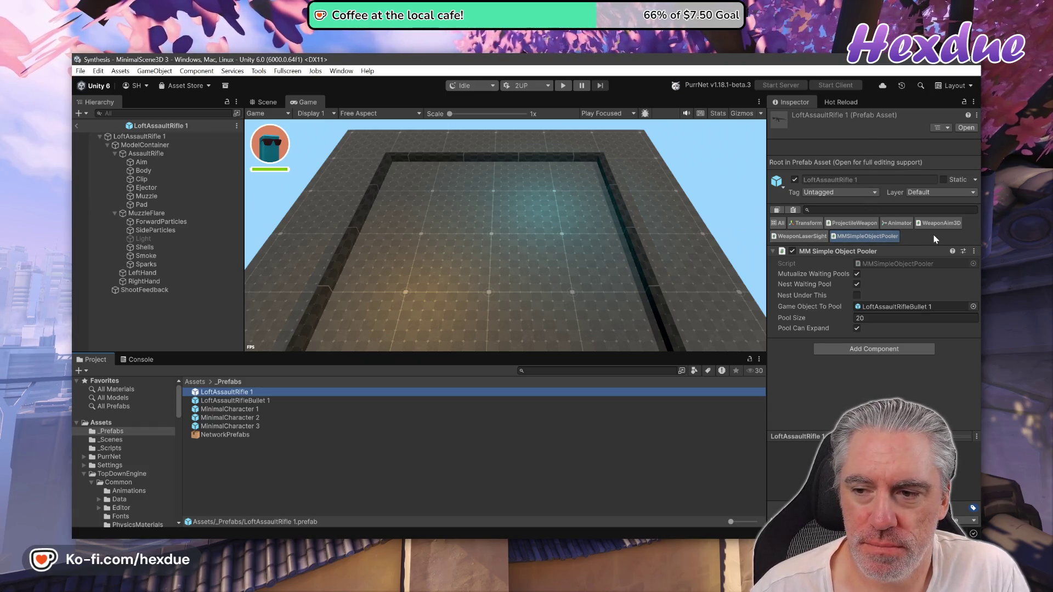
pyautogui.click(774, 223)
pyautogui.scroll(-10, 877, 307)
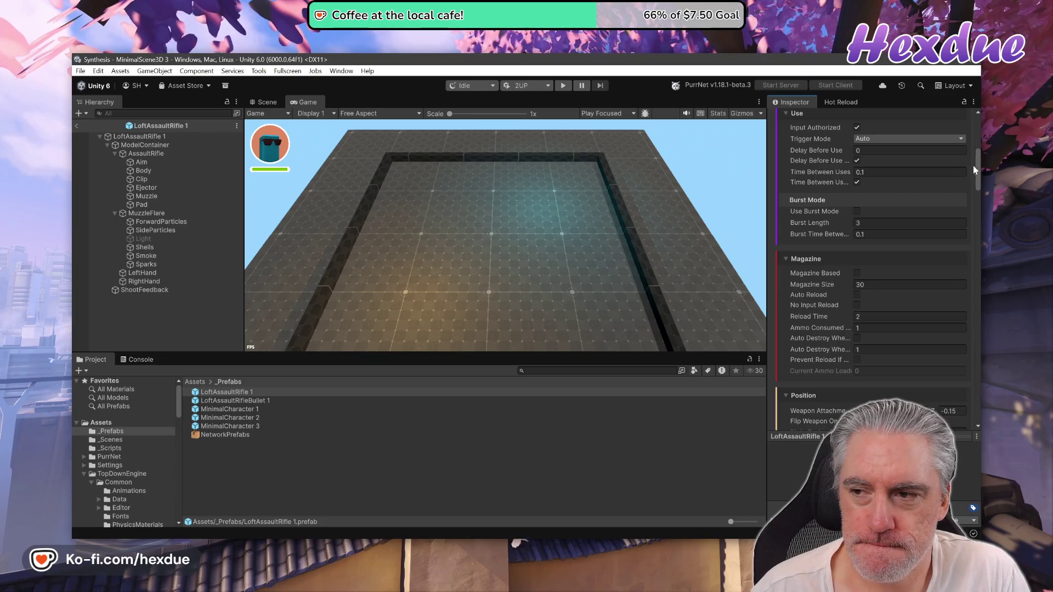
pyautogui.moveTo(976, 168); pyautogui.dragTo(977, 401)
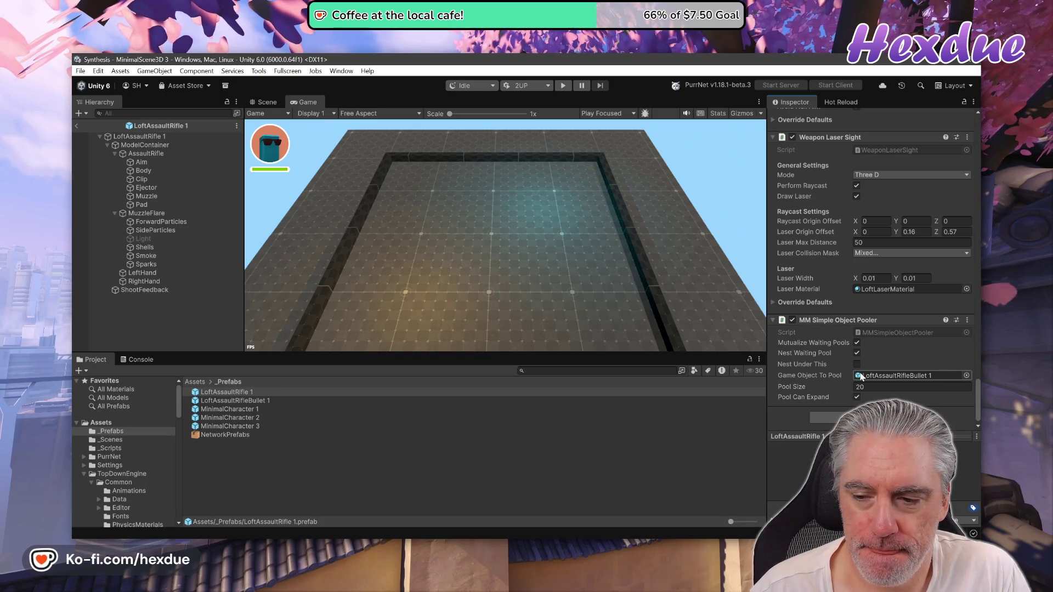
# Step: Open LoftAssaultRifleBullet 1 for editing and select it together with the rifle prefab
pyautogui.doubleClick(261, 400)
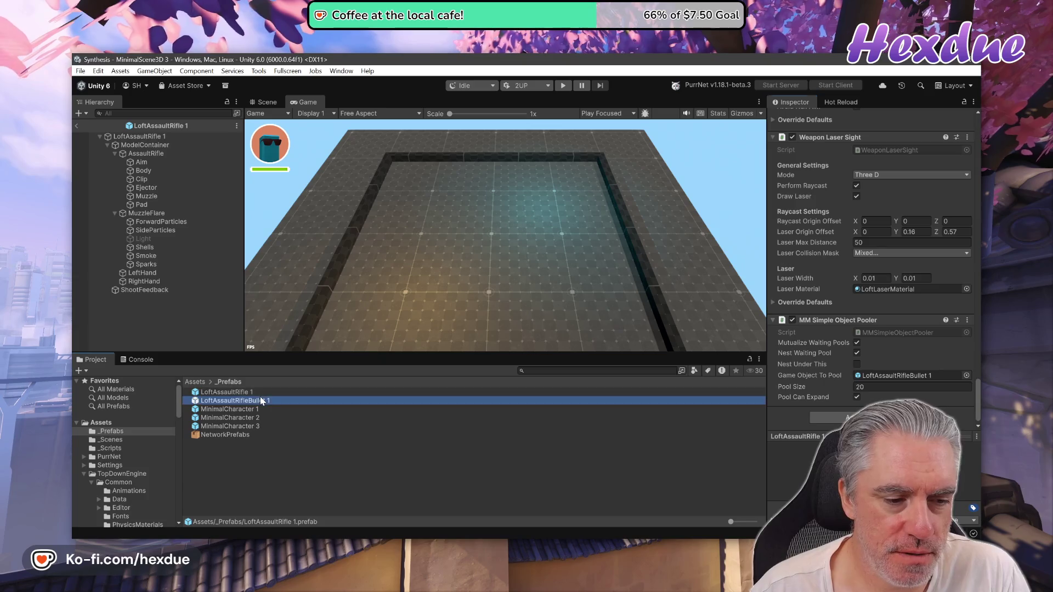
pyautogui.scroll(-3, 921, 353)
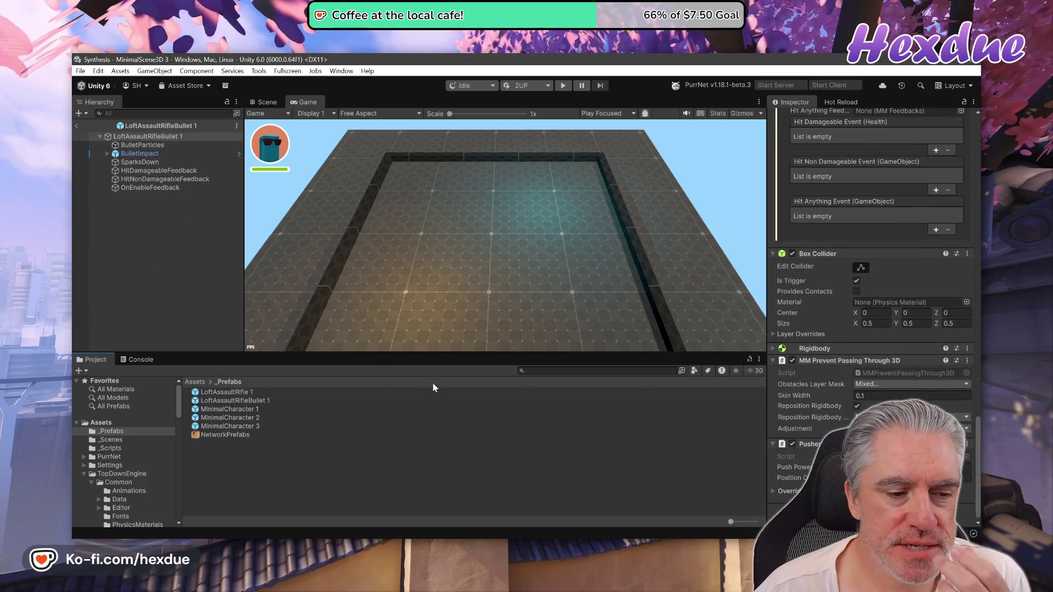
pyautogui.click(250, 402)
# Step: Delete the LoftAssaultRifle 1 and LoftAssaultRifleBullet 1 prefab copies from _Prefabs
pyautogui.keyDown('ctrl'); pyautogui.click(246, 392); pyautogui.keyUp('ctrl')
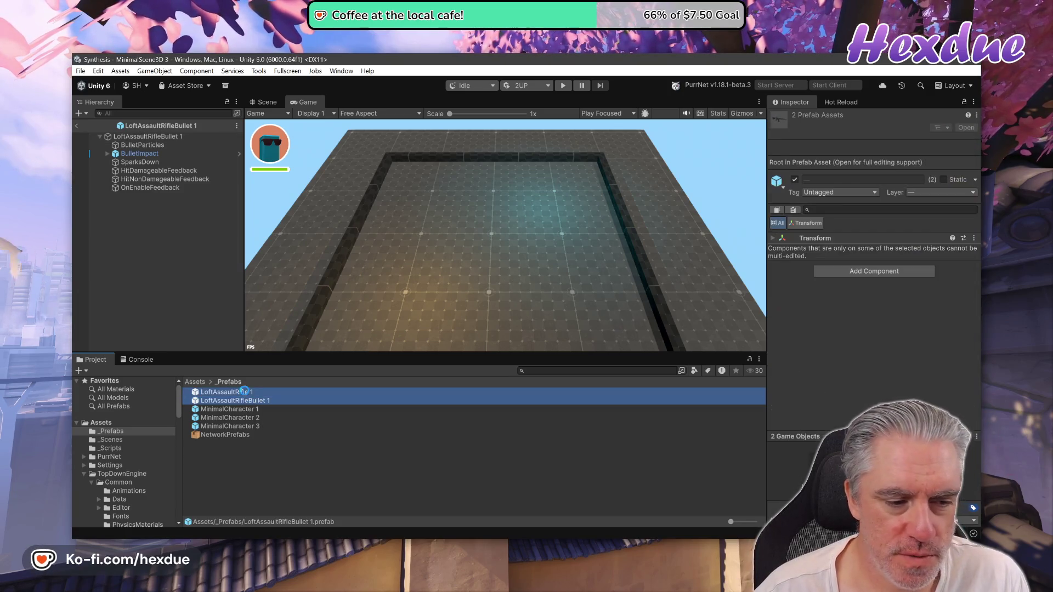
pyautogui.press('Delete')
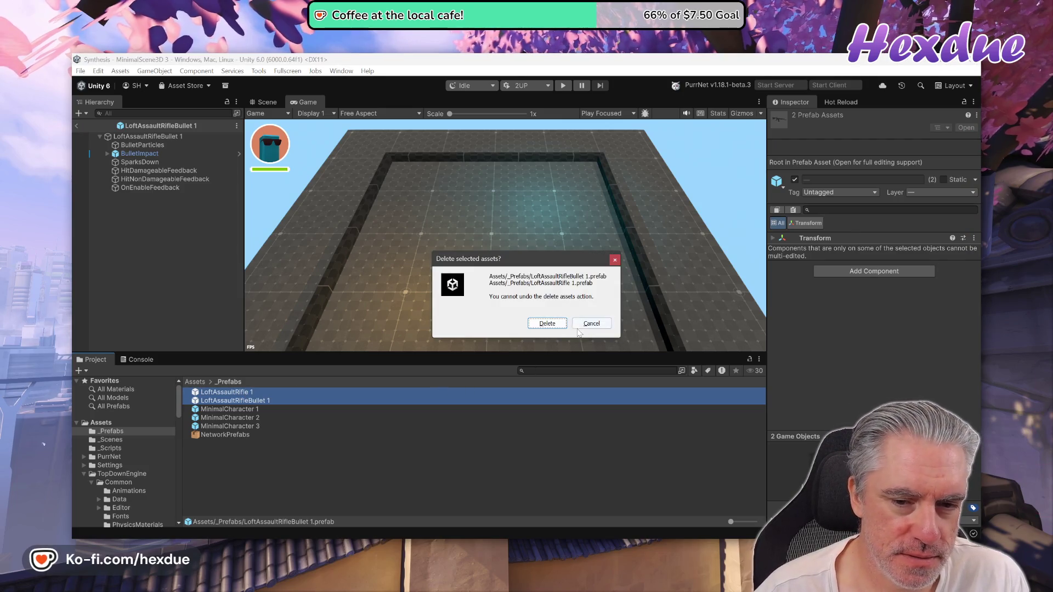
pyautogui.click(547, 323)
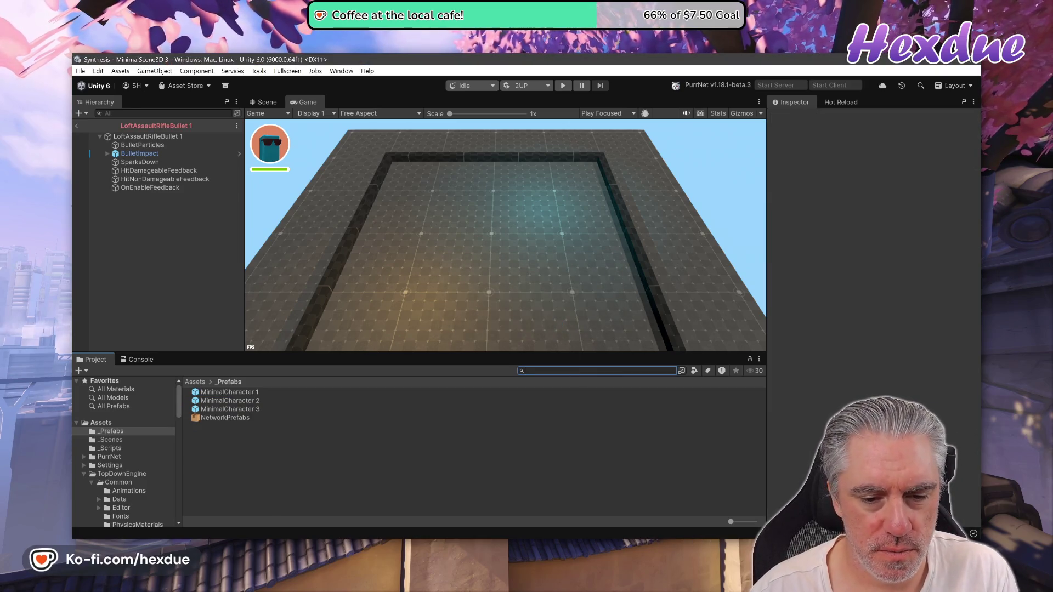
# Step: Search the Project for 'bullet', clear the search, and select MinimalCharacter 3 to review its weapon
pyautogui.write('bullet 1')
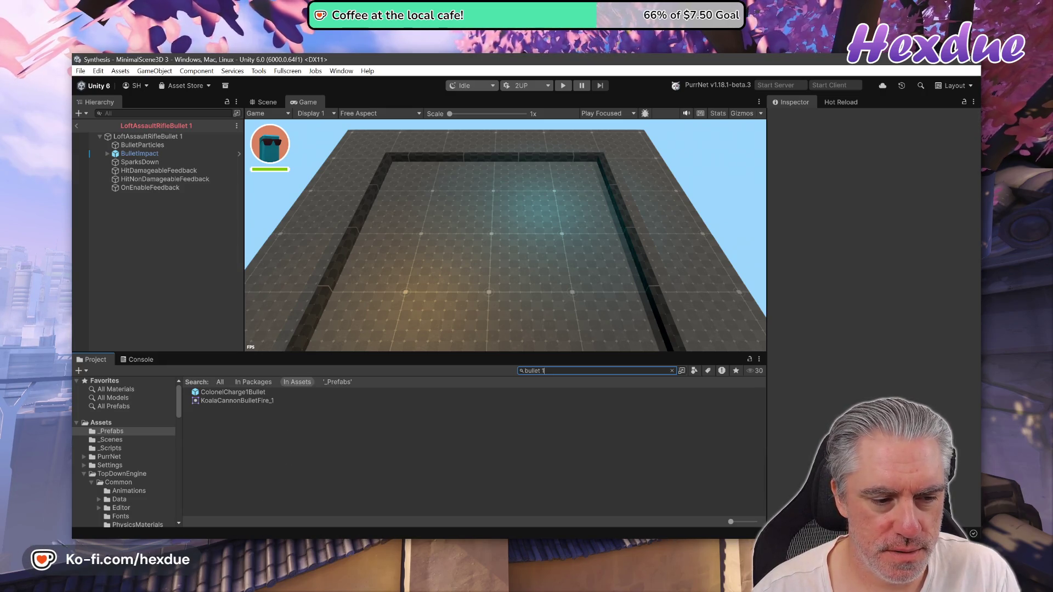
pyautogui.press('BackSpace')
pyautogui.press('BackSpace')
pyautogui.press('BackSpace')
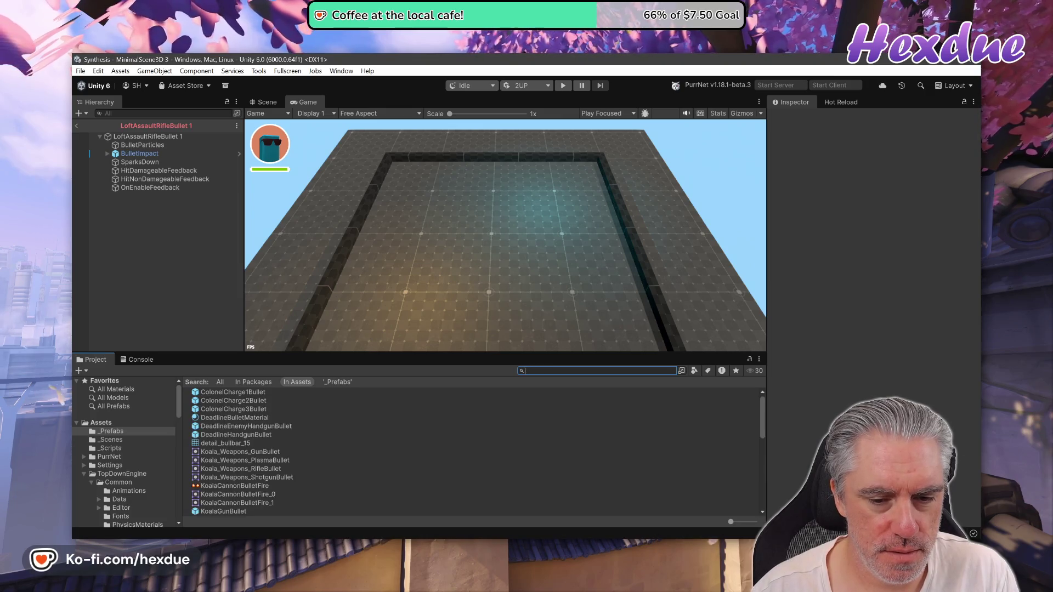
pyautogui.write('n')
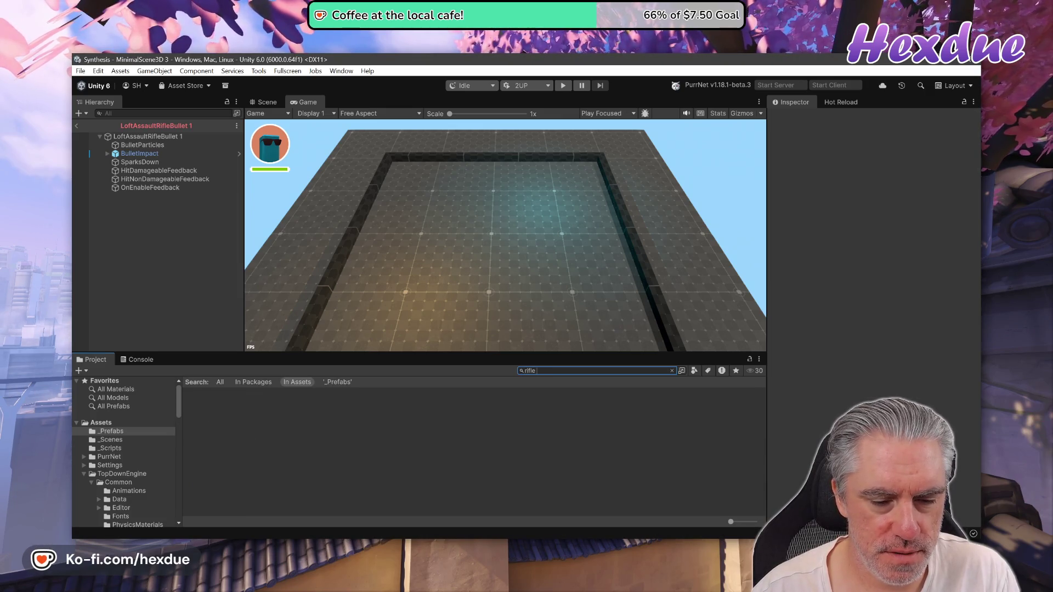
pyautogui.press('BackSpace')
pyautogui.press('BackSpace')
pyautogui.press('BackSpace')
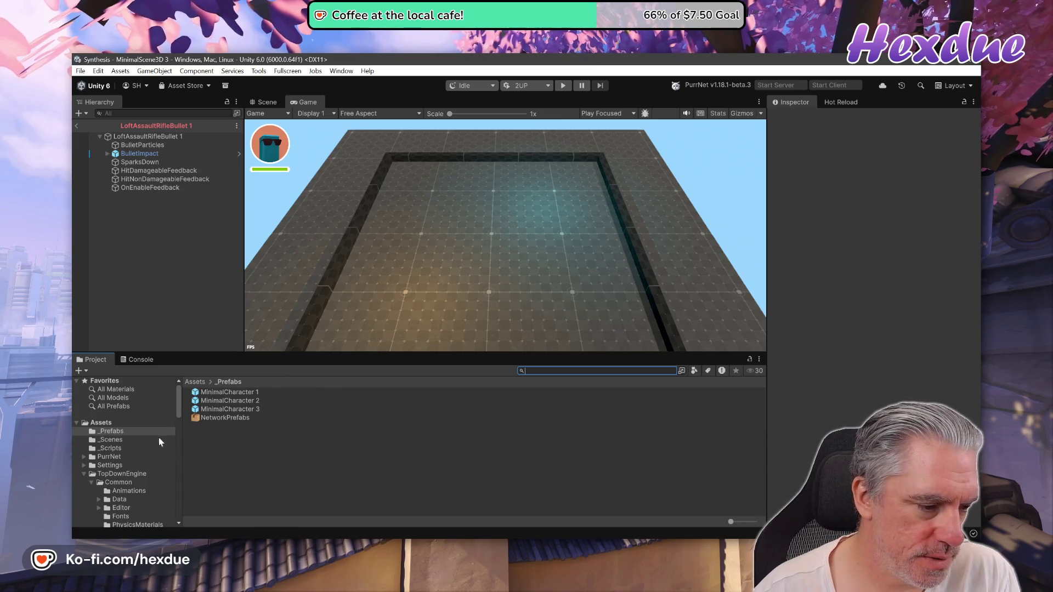
pyautogui.click(233, 409)
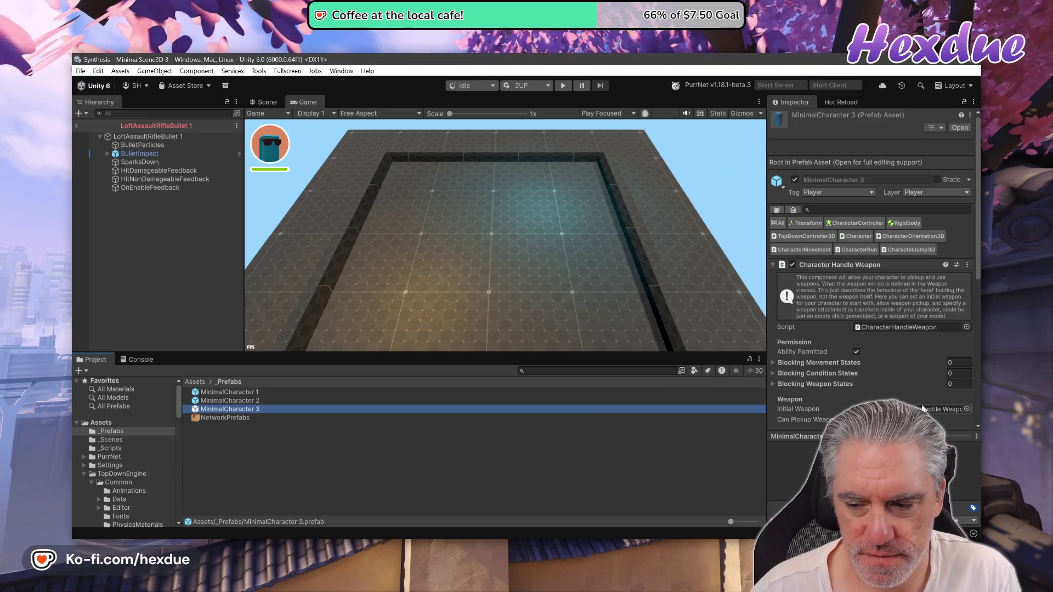
# Step: Start the 2UP scenario, return from the prefab to the scene, and fire the rifle
pyautogui.scroll(-3, 905, 390)
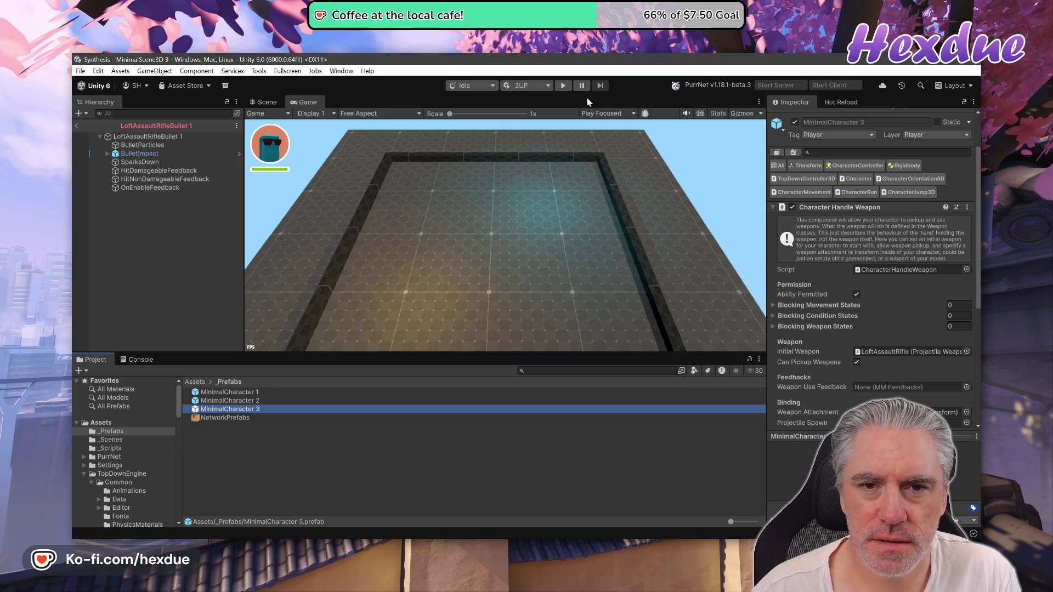
pyautogui.click(563, 85)
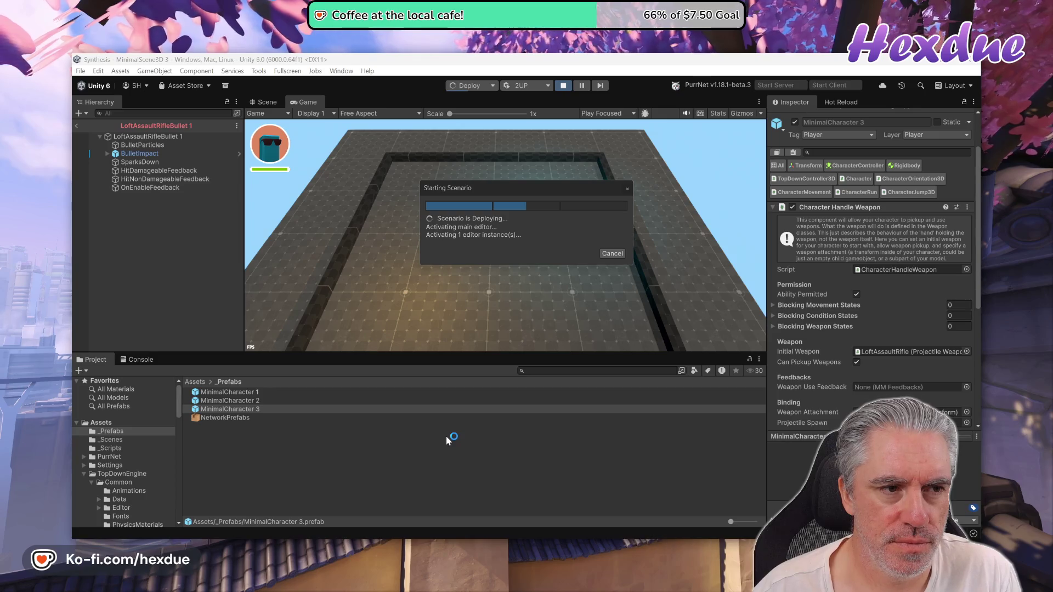
pyautogui.click(77, 125)
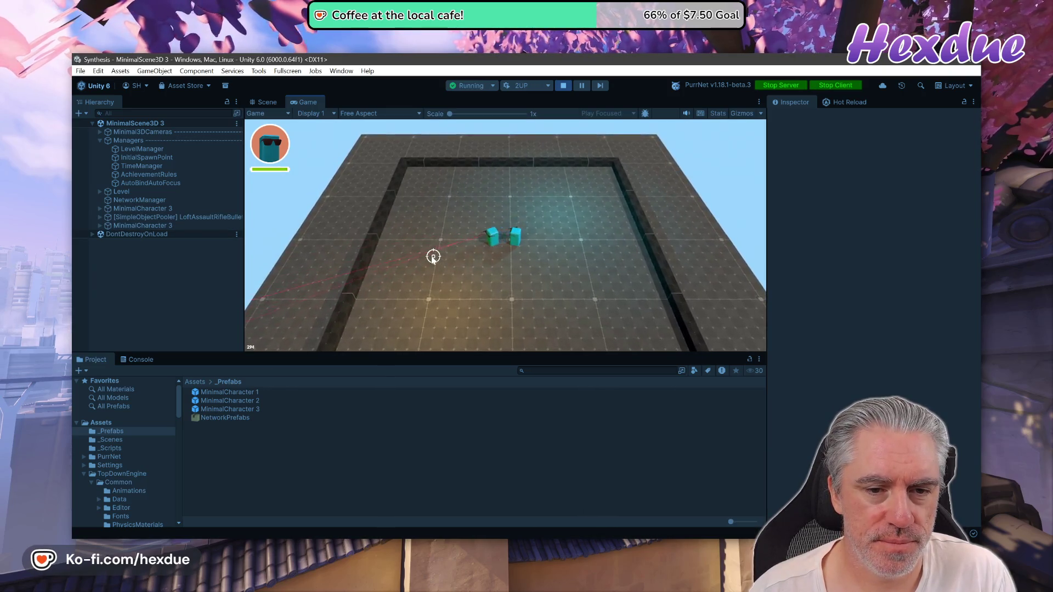
pyautogui.click(608, 187)
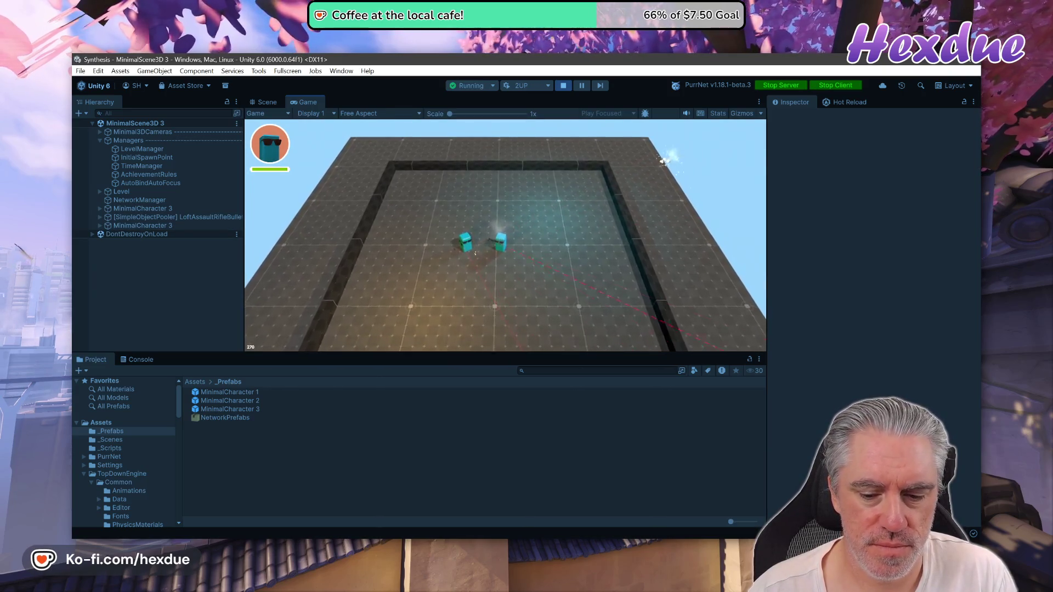
# Step: Snap the editor left and Player 2 right, then fire shots from Player 2's character
pyautogui.click(723, 512)
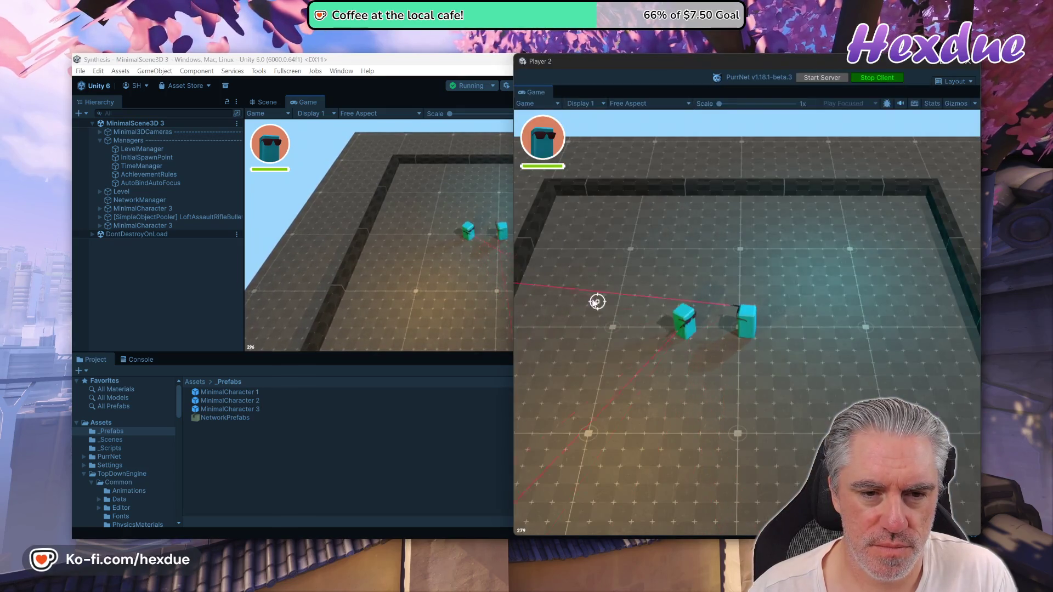
pyautogui.click(617, 54)
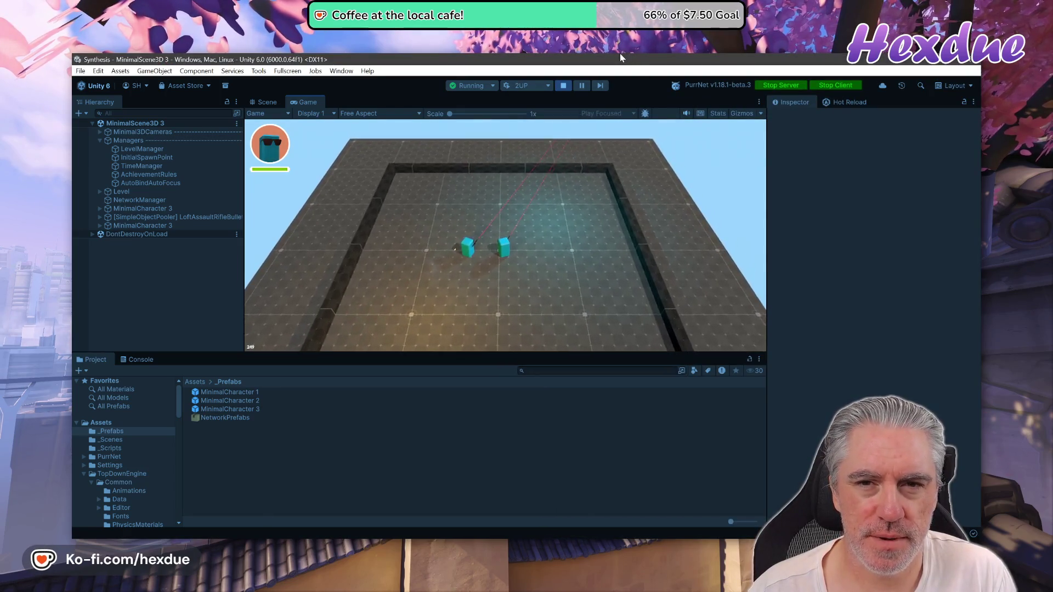
pyautogui.press('super+Left')
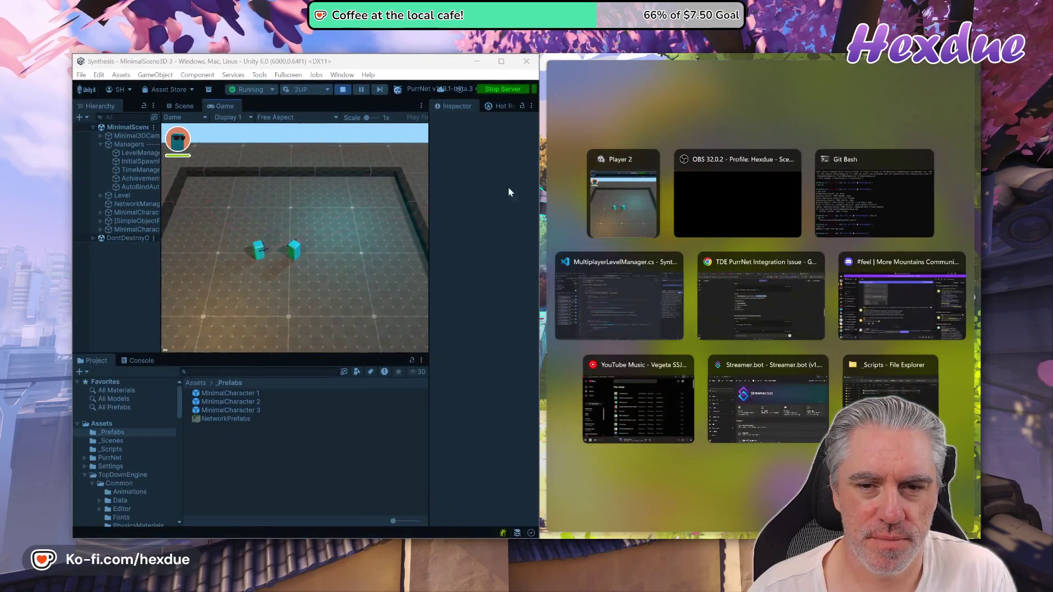
pyautogui.click(634, 198)
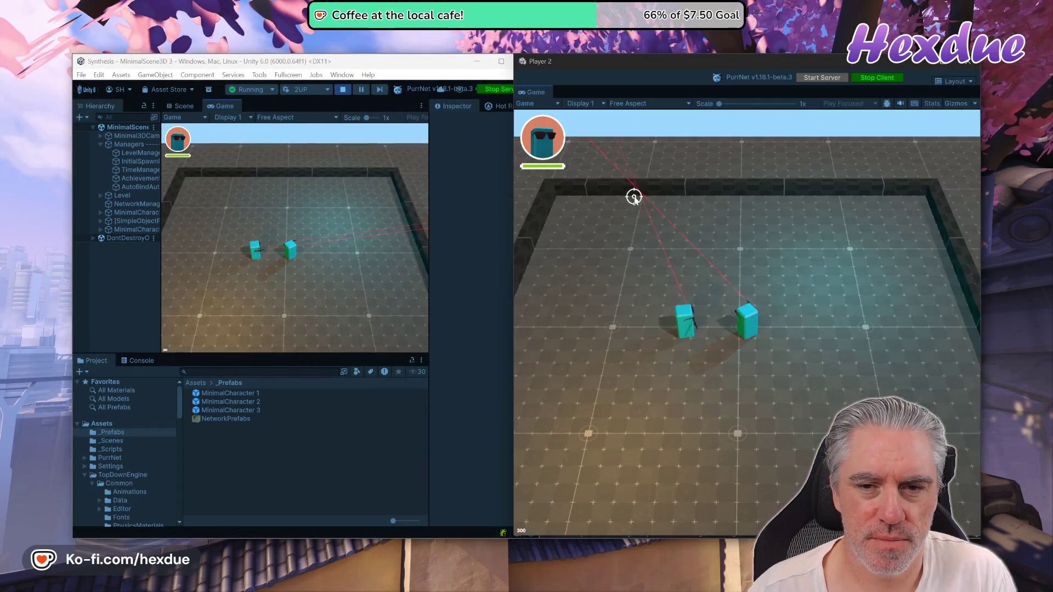
pyautogui.click(736, 240)
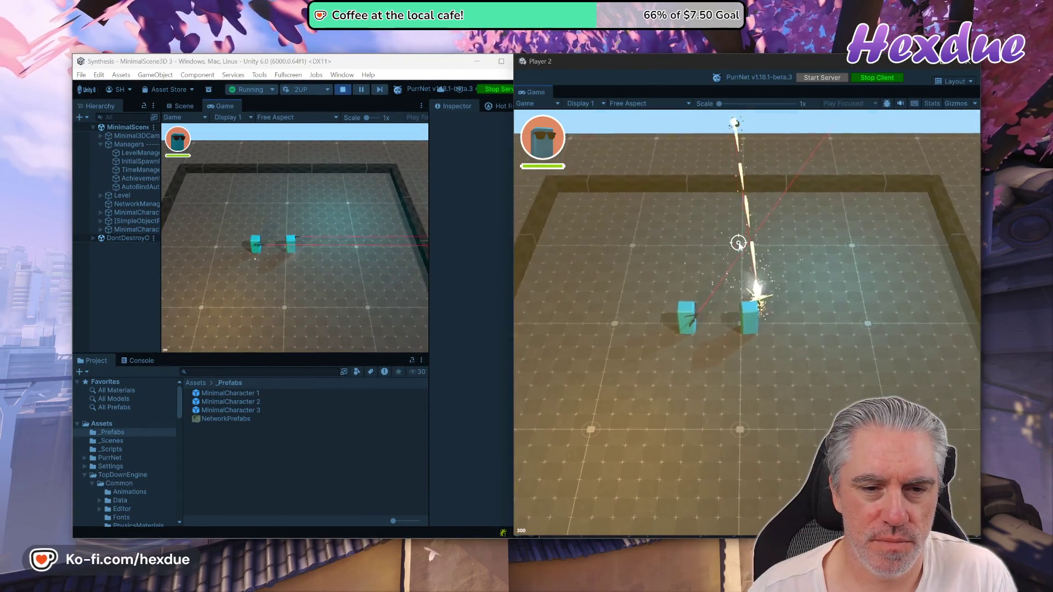
pyautogui.click(368, 248)
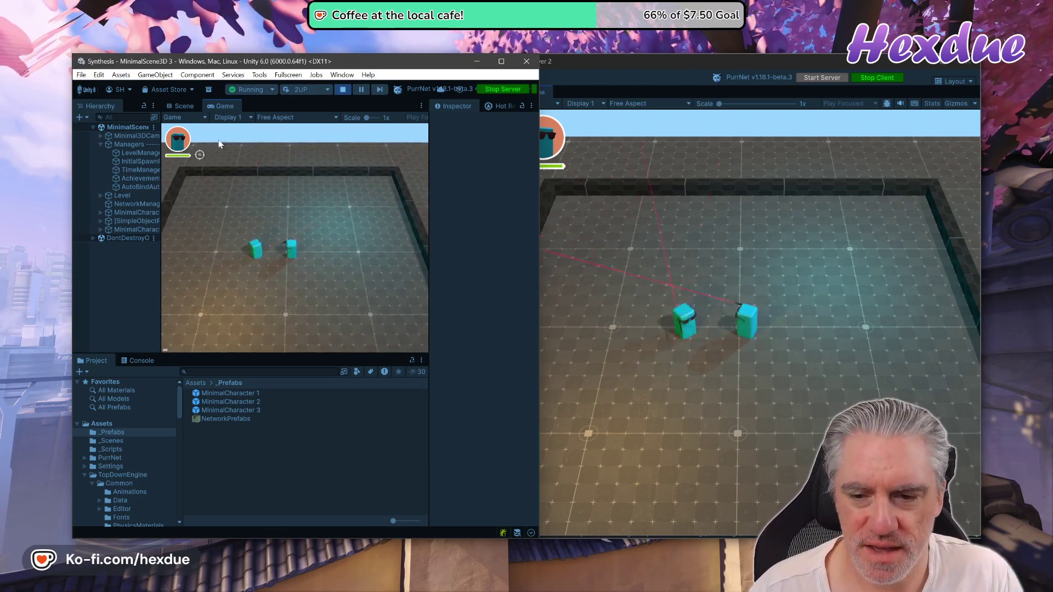
# Step: Close Player 2, restore the editor to full size, and stop play mode
pyautogui.click(966, 61)
pyautogui.click(501, 62)
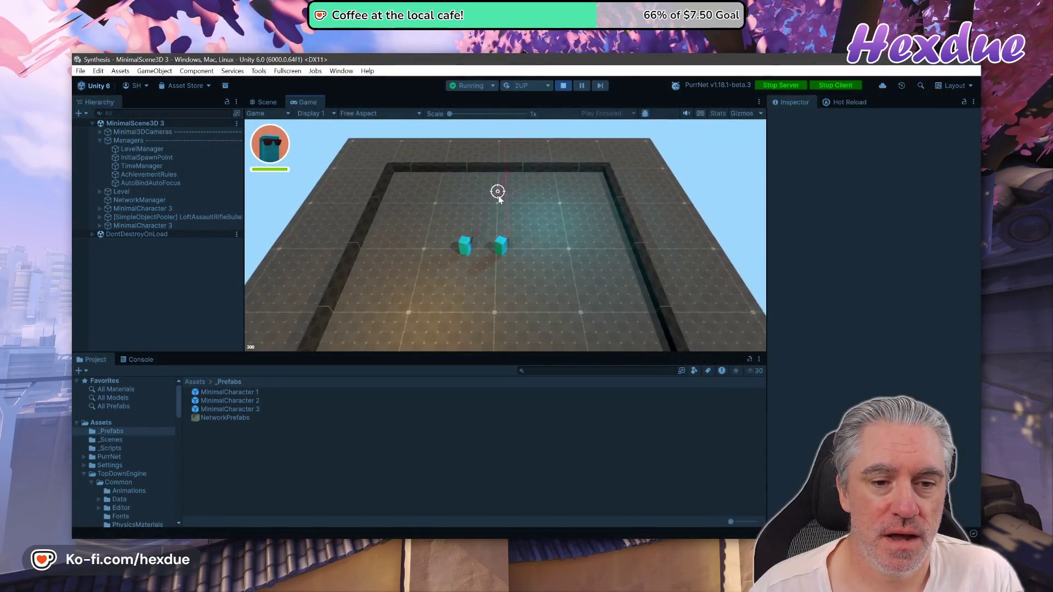
pyautogui.click(563, 86)
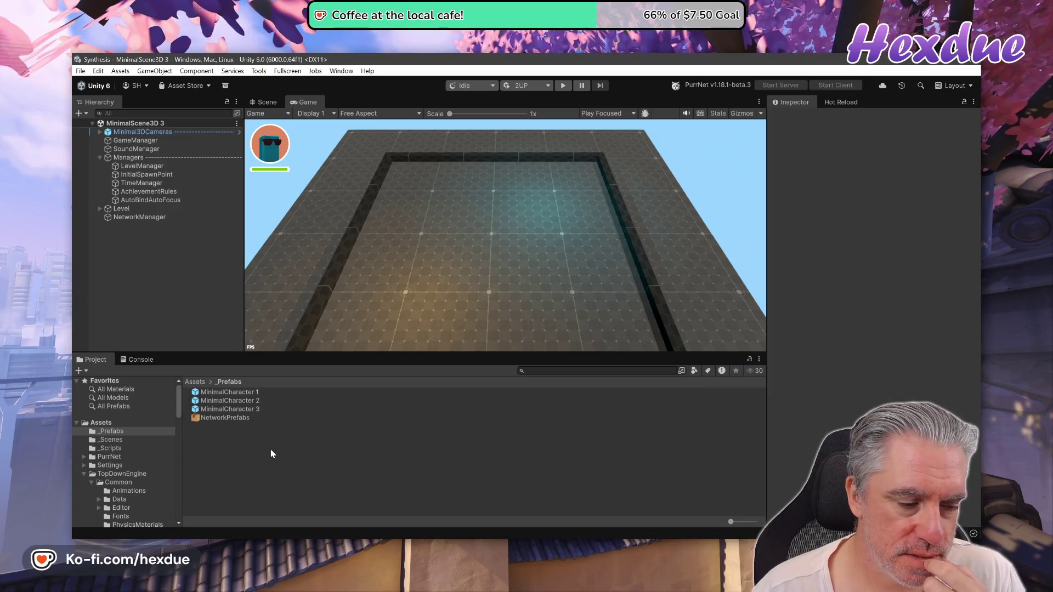
pyautogui.press('super+grave')
pyautogui.write('git st')
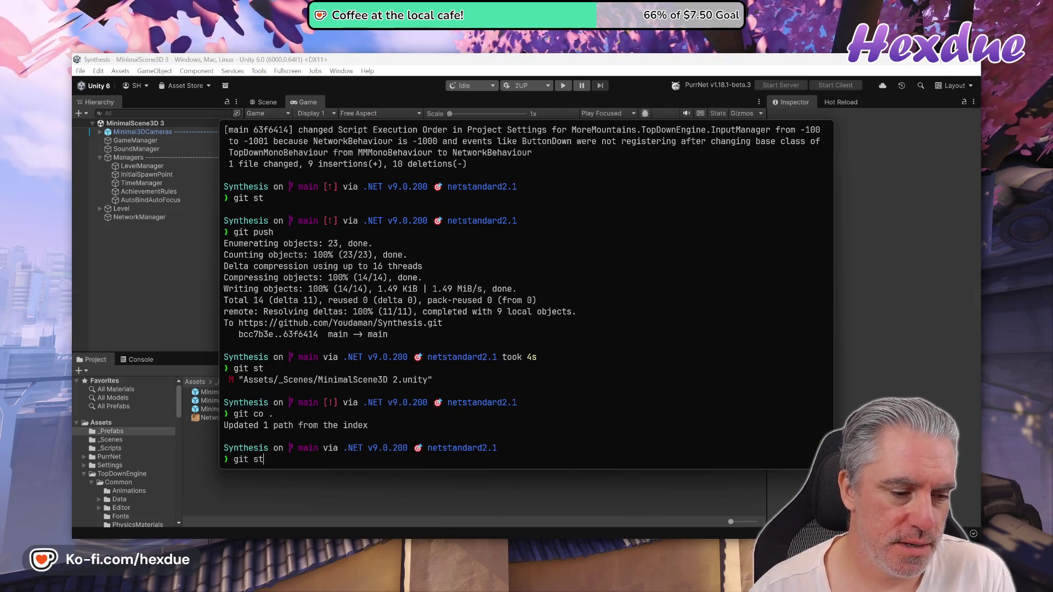
# Step: Check git status and discard the LoftAssaultRifleBullet.prefab change with git checkout
pyautogui.press('Return')
pyautogui.write('git co')
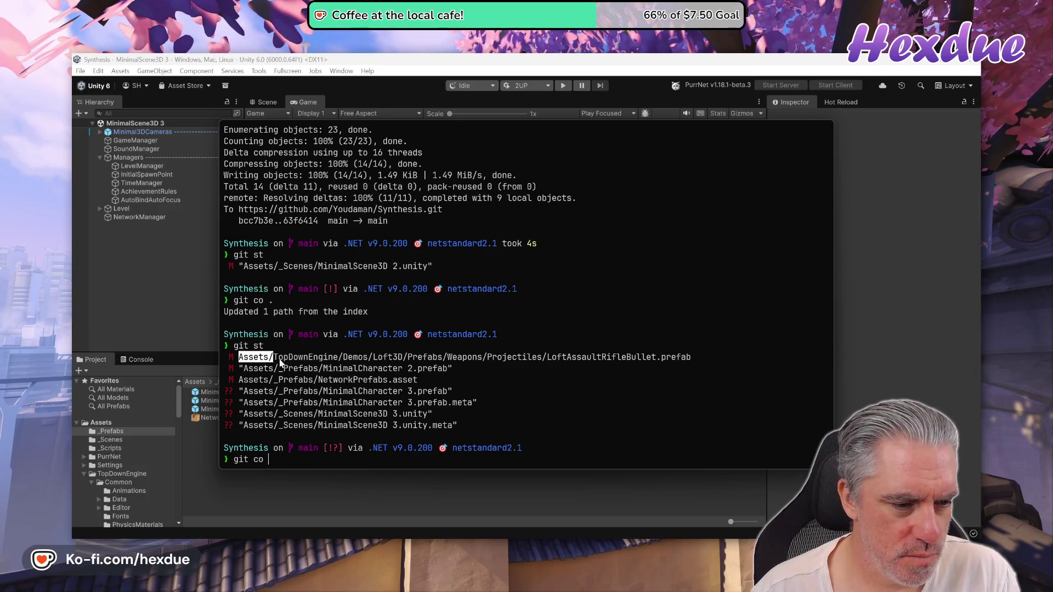
pyautogui.moveTo(280, 362); pyautogui.dragTo(692, 361)
pyautogui.hotkey('ctrl', 'c')
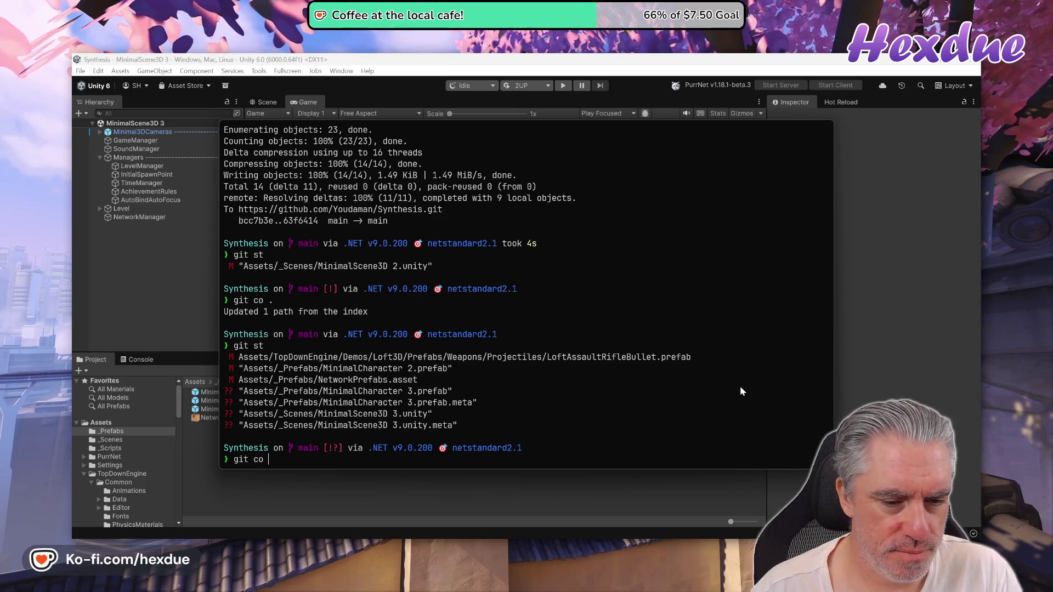
pyautogui.hotkey('ctrl', 'v')
pyautogui.press('Return')
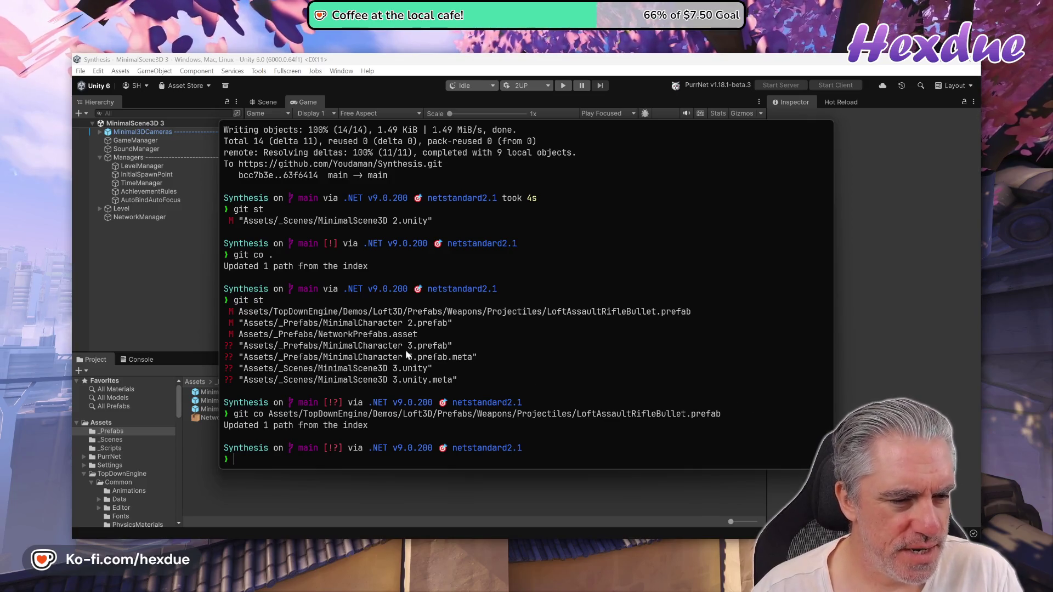
# Step: Copy the MinimalCharacter 2.prefab path into a new git diff command
pyautogui.moveTo(247, 325)
pyautogui.mouseDown()
pyautogui.moveTo(433, 334)
pyautogui.moveTo(447, 325)
pyautogui.mouseUp()
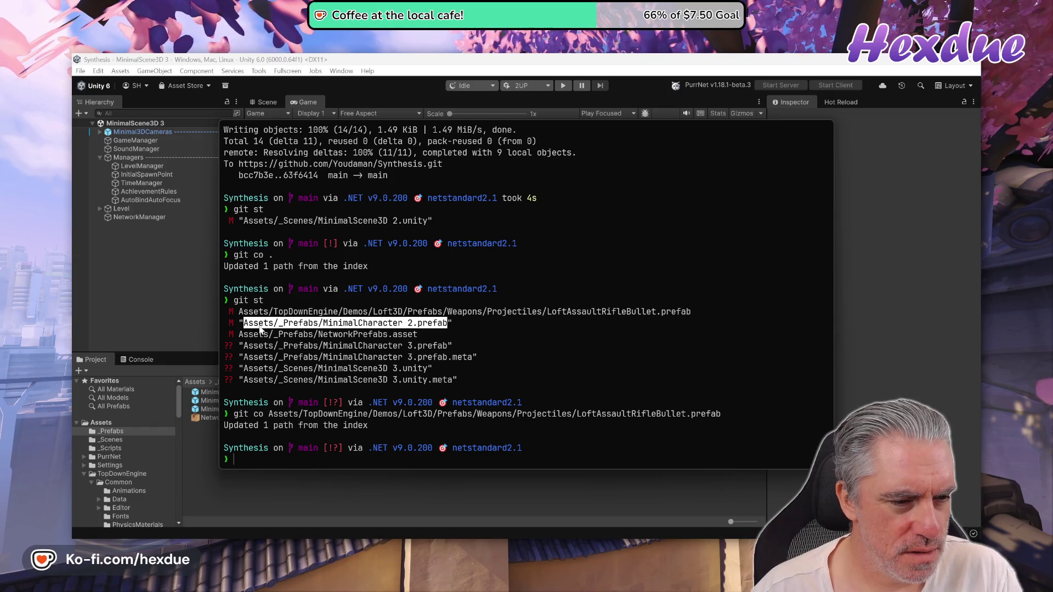
pyautogui.hotkey('ctrl', 'c')
pyautogui.moveTo(247, 325); pyautogui.dragTo(452, 325)
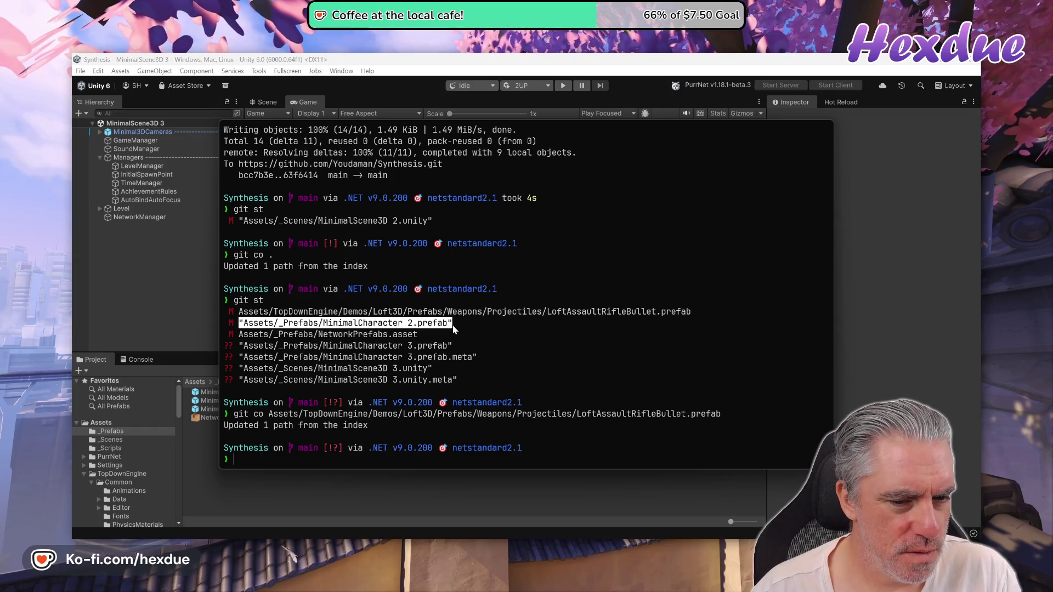
pyautogui.hotkey('ctrl', 'c')
pyautogui.write('git diff')
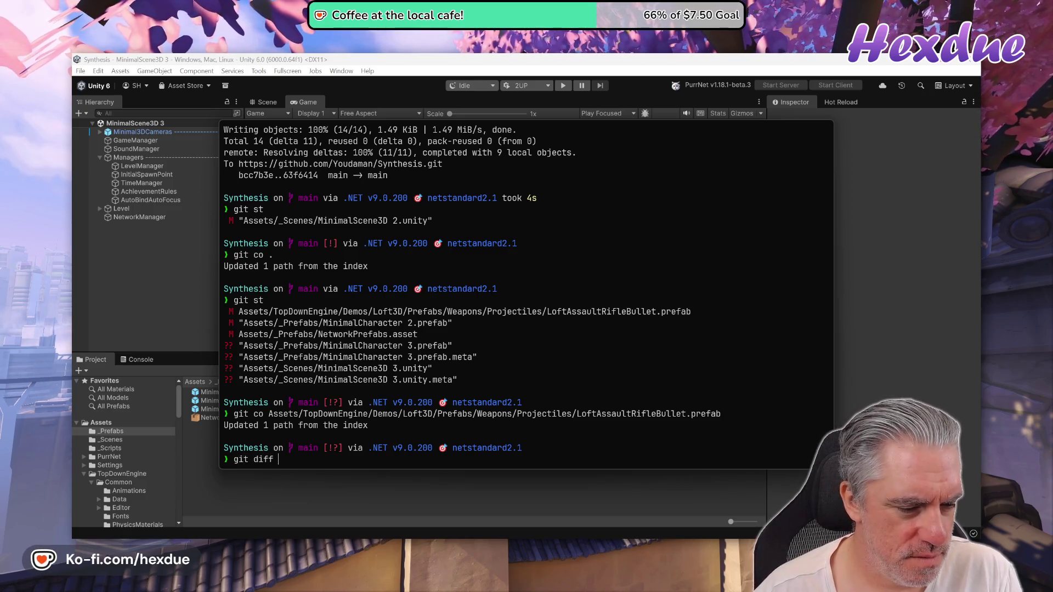
pyautogui.hotkey('ctrl', 'v')
# Step: Review the MinimalCharacter 2.prefab diff, then revert the file with git co
pyautogui.press('Return')
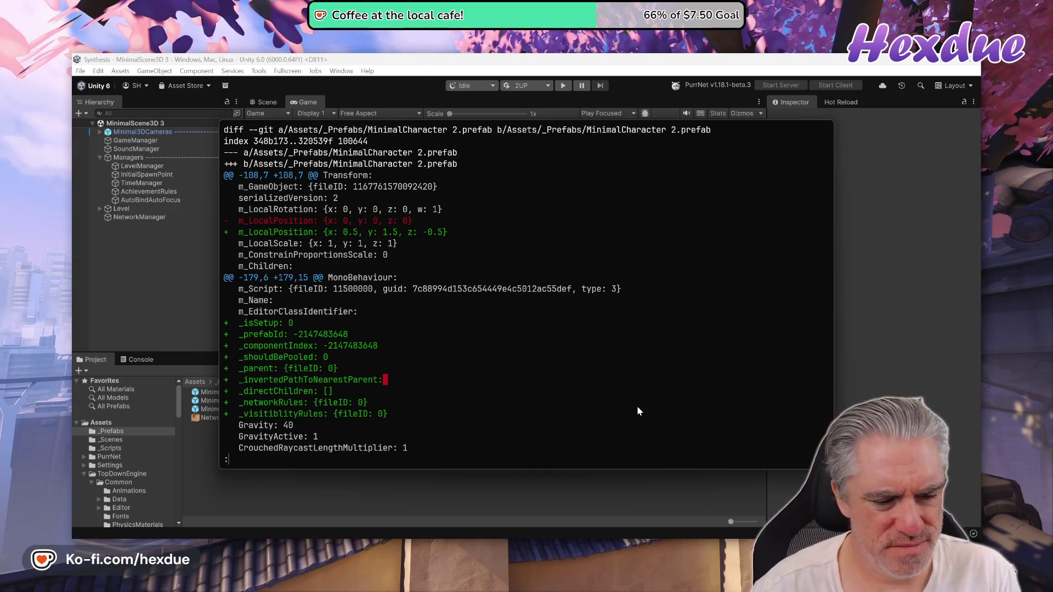
pyautogui.write('q')
pyautogui.write('git co')
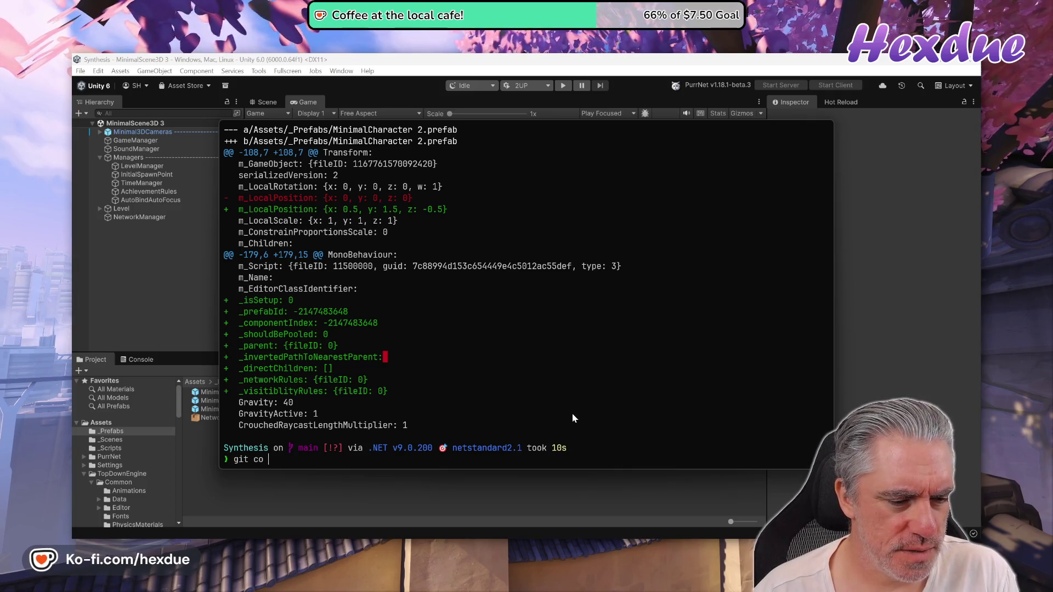
pyautogui.hotkey('ctrl', 'v')
pyautogui.press('Return')
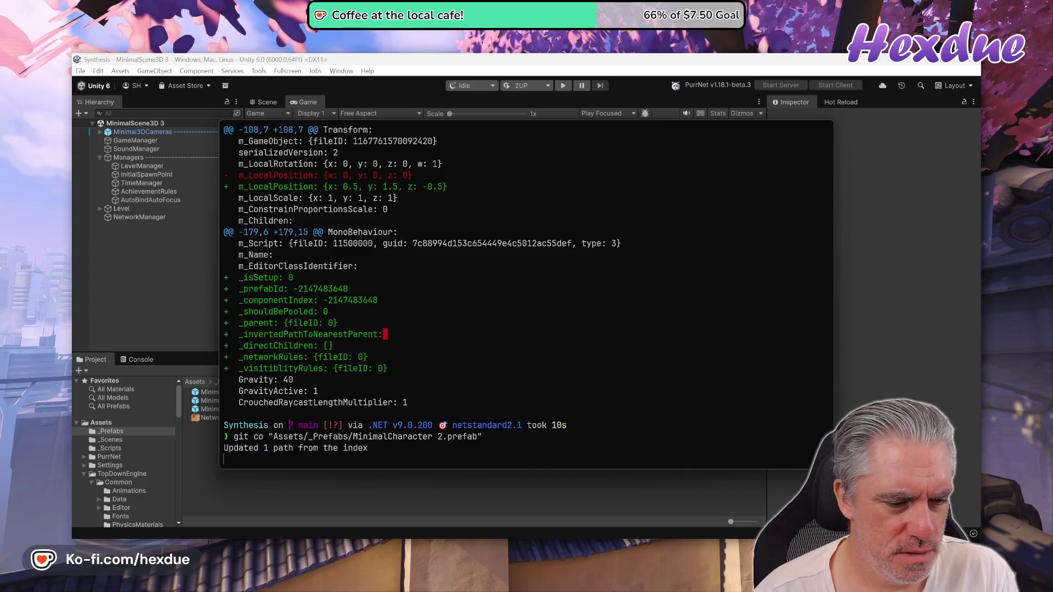
# Step: Check the remaining git status and select the NetworkPrefabs asset in Unity
pyautogui.write('git st')
pyautogui.press('Return')
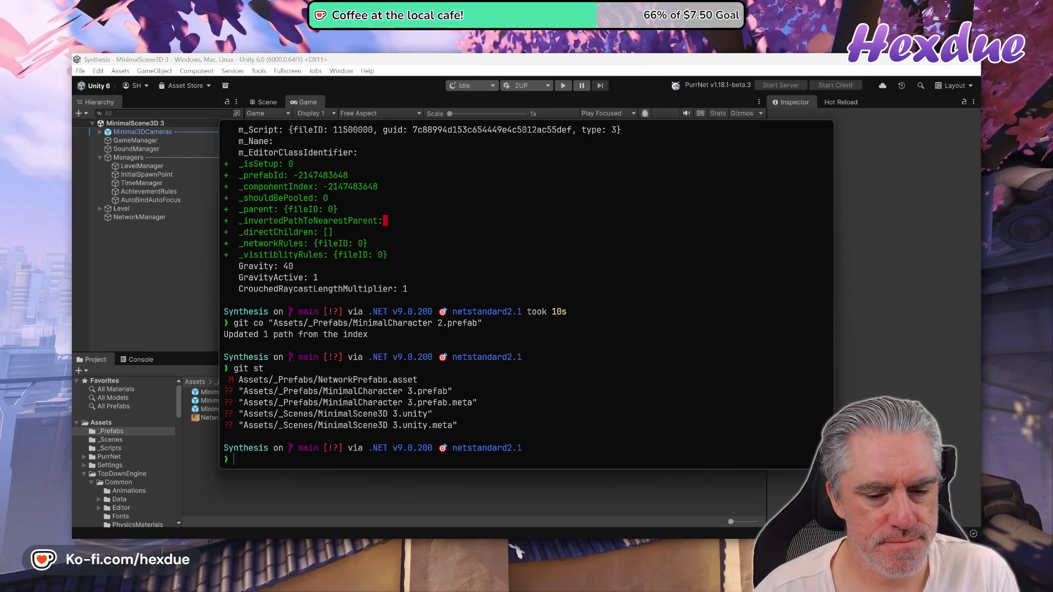
pyautogui.click(208, 418)
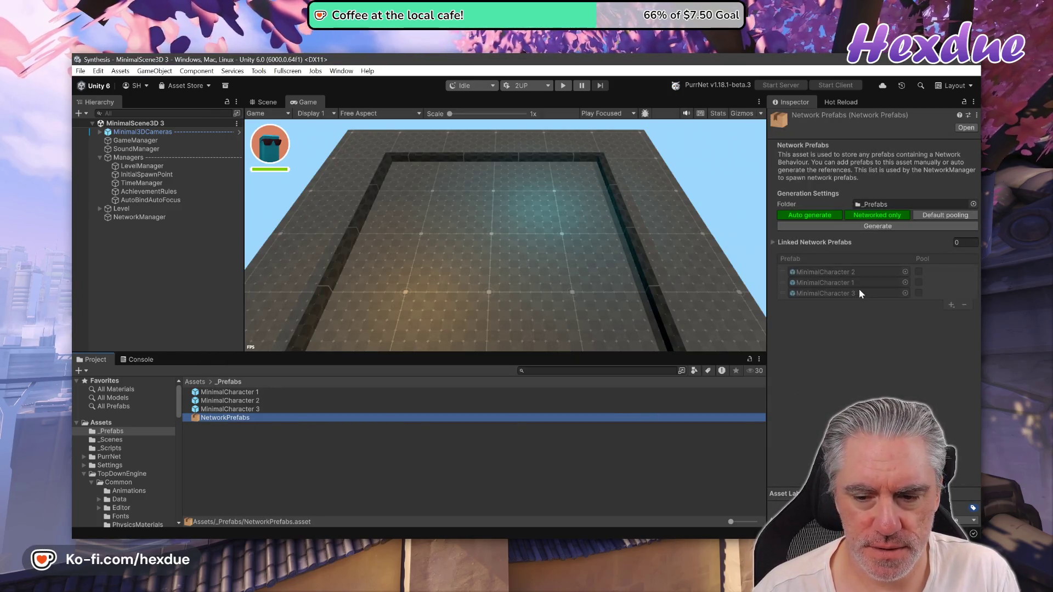
# Step: Run git diff on NetworkPrefabs.asset and git st listing the untracked MinimalCharacter 3 files
pyautogui.hotkey('alt', 'Tab')
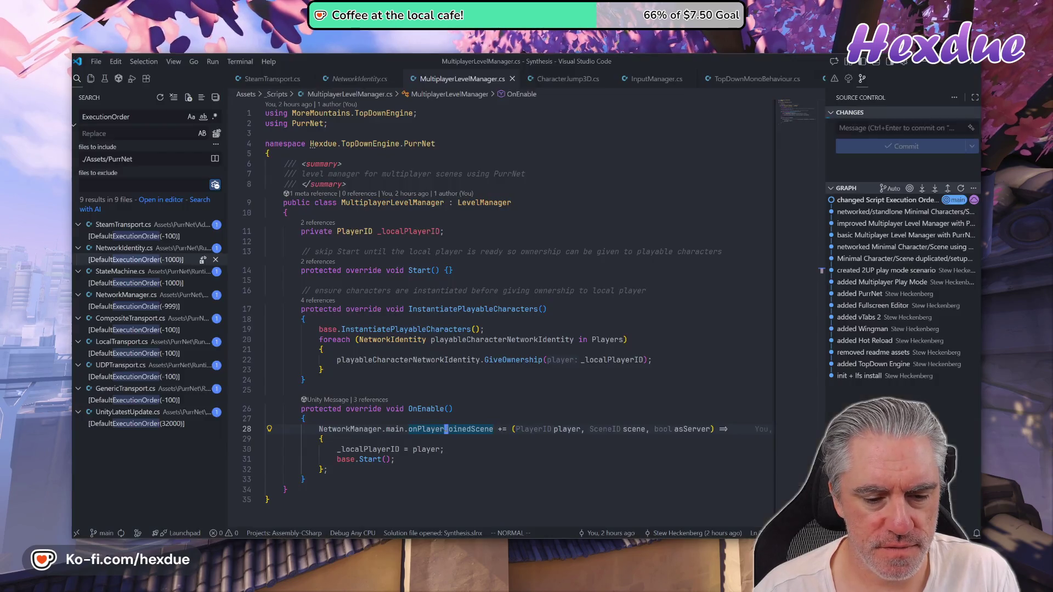
pyautogui.press('super+grave')
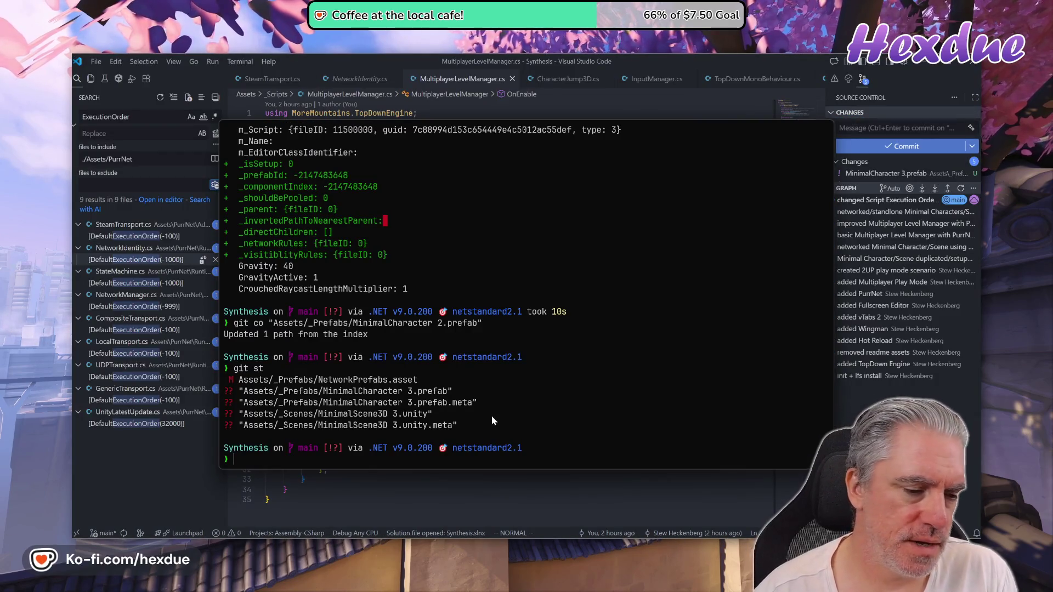
pyautogui.write('git diff')
pyautogui.press('Return')
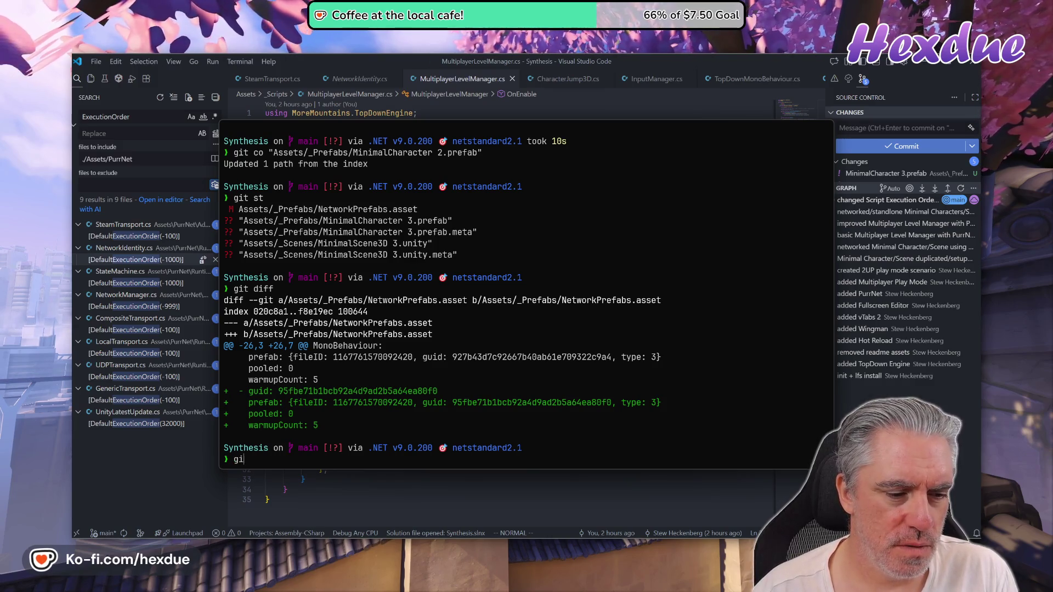
pyautogui.write('t st')
pyautogui.press('Return')
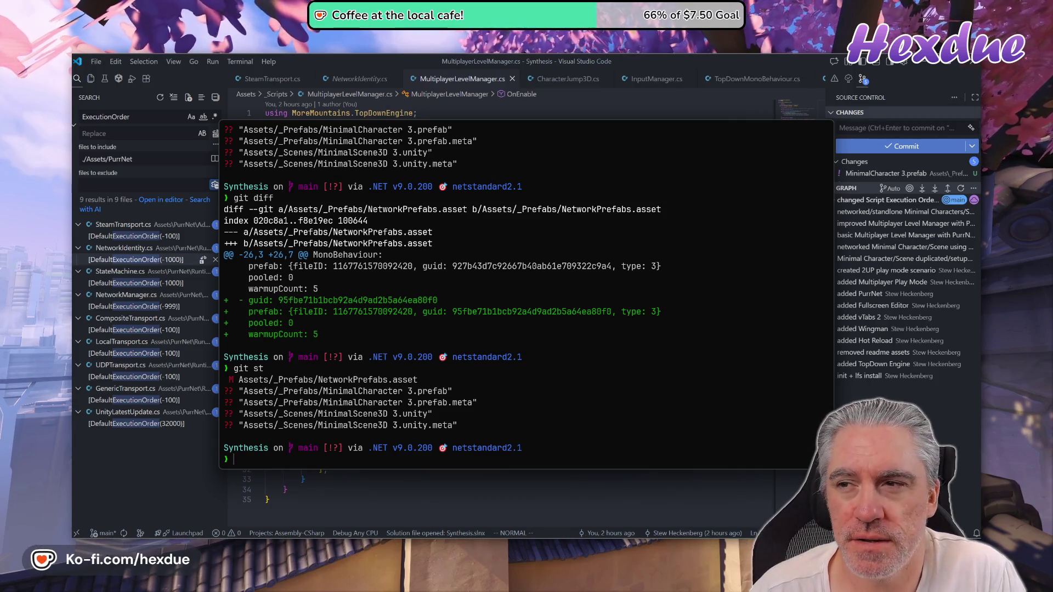
pyautogui.hotkey('ctrl', '`')
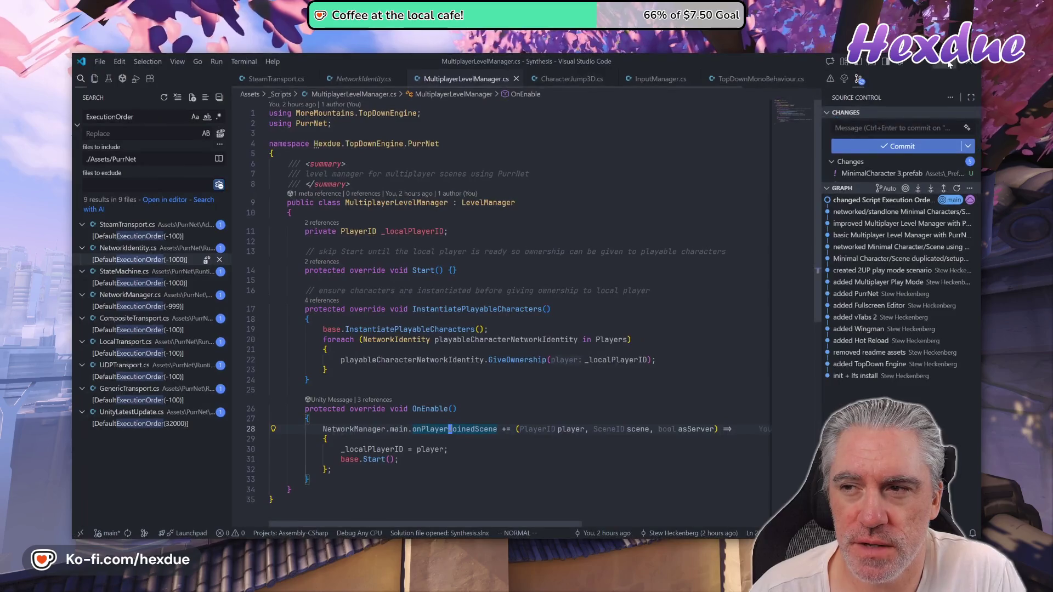
# Step: Close the Visual Studio Code window and enter exit to end the terminal session
pyautogui.click(949, 64)
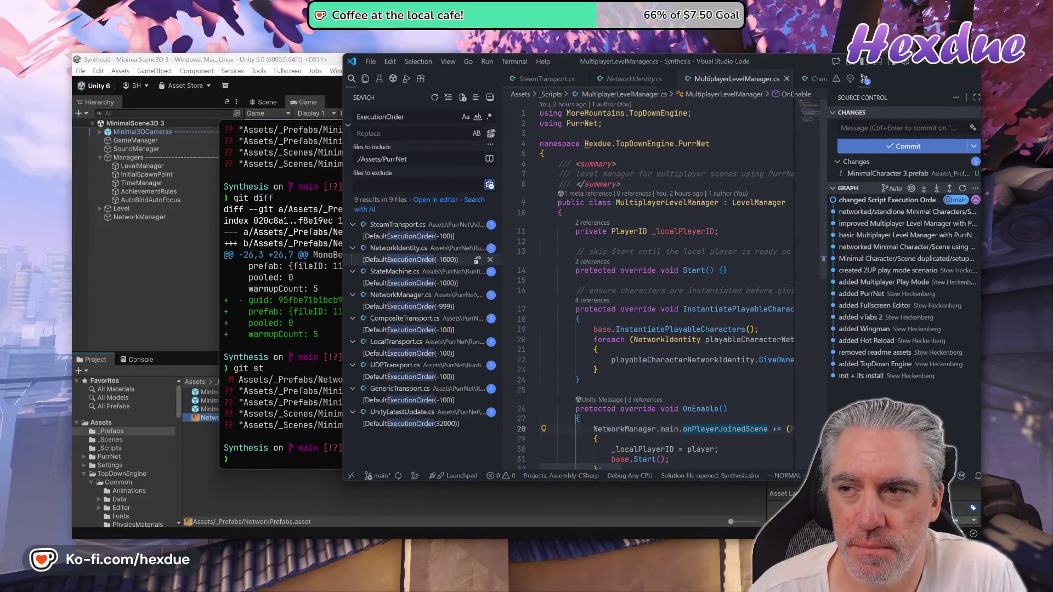
pyautogui.moveTo(789, 61)
pyautogui.mouseDown()
pyautogui.moveTo(647, 90)
pyautogui.moveTo(633, 84)
pyautogui.mouseUp()
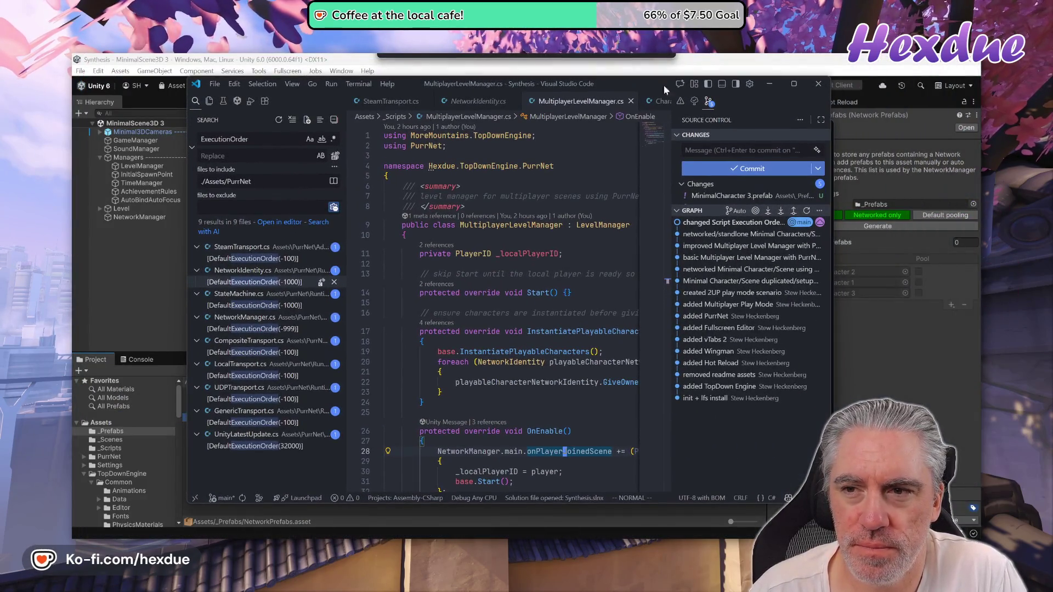
pyautogui.click(814, 86)
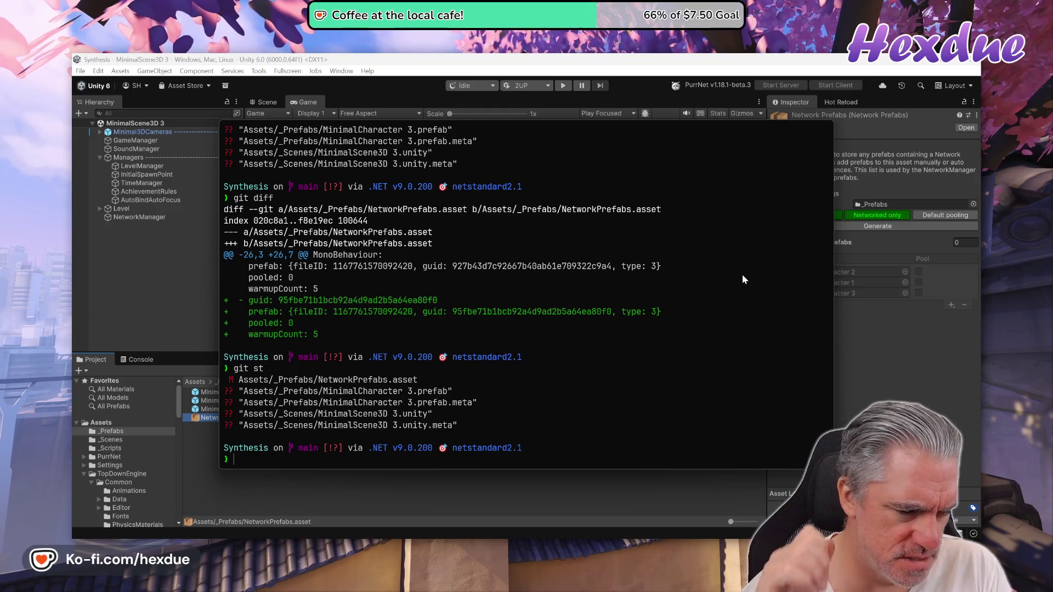
pyautogui.write('exit')
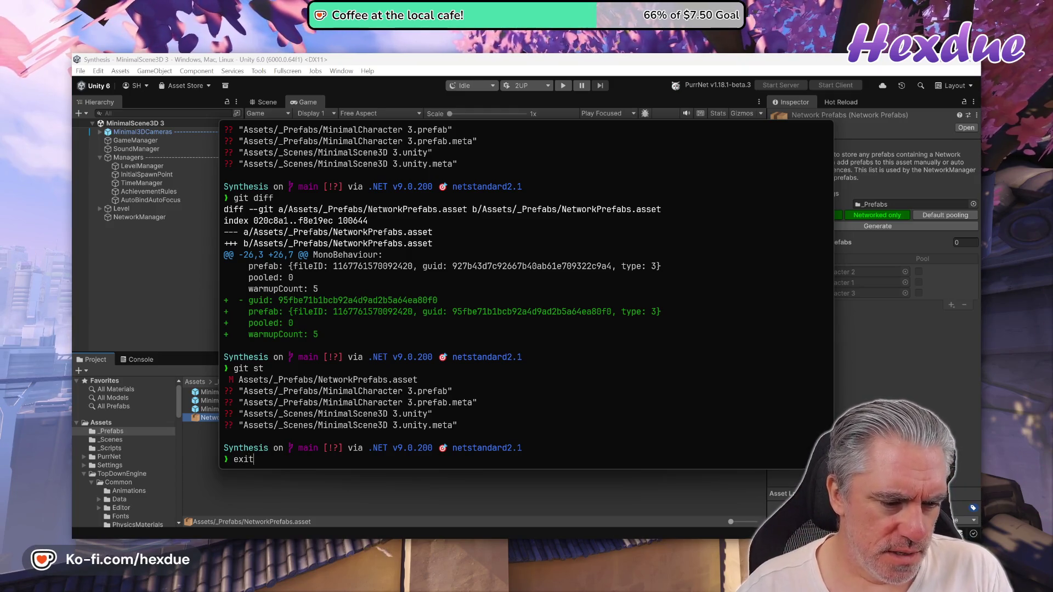
pyautogui.press('Return')
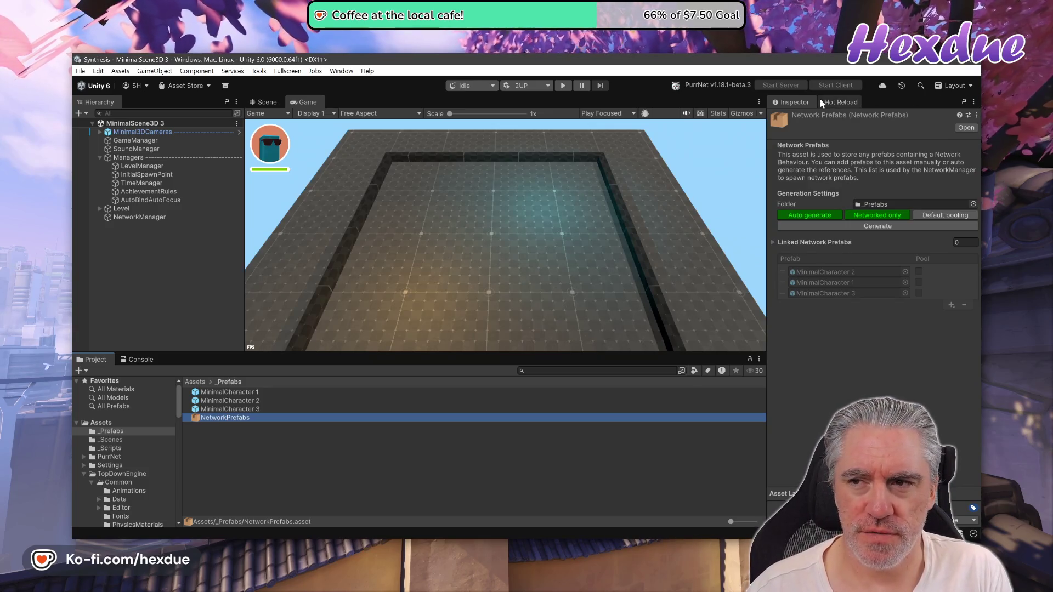
pyautogui.click(97, 73)
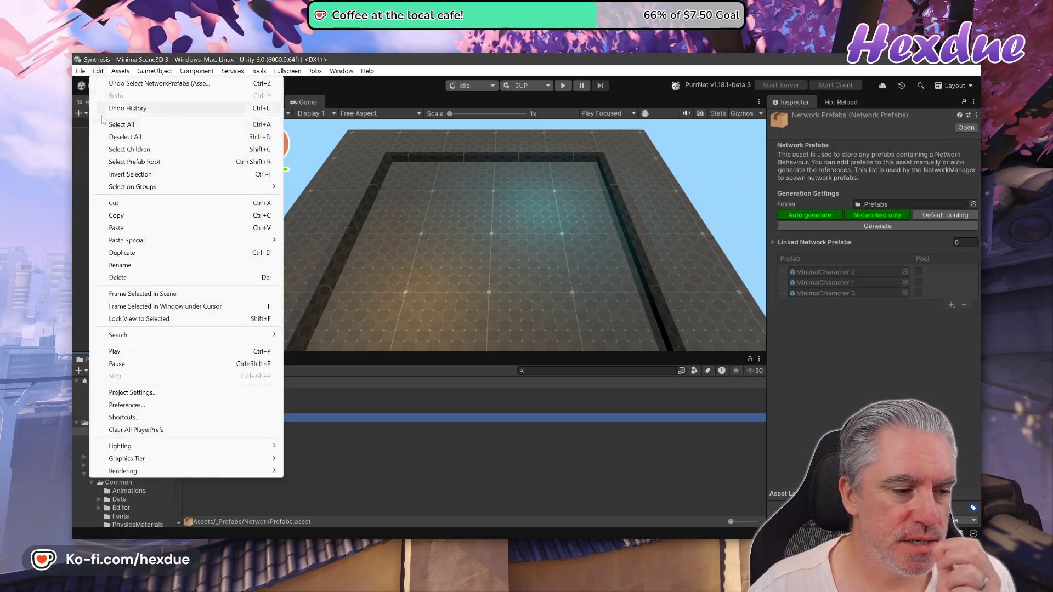
pyautogui.click(176, 391)
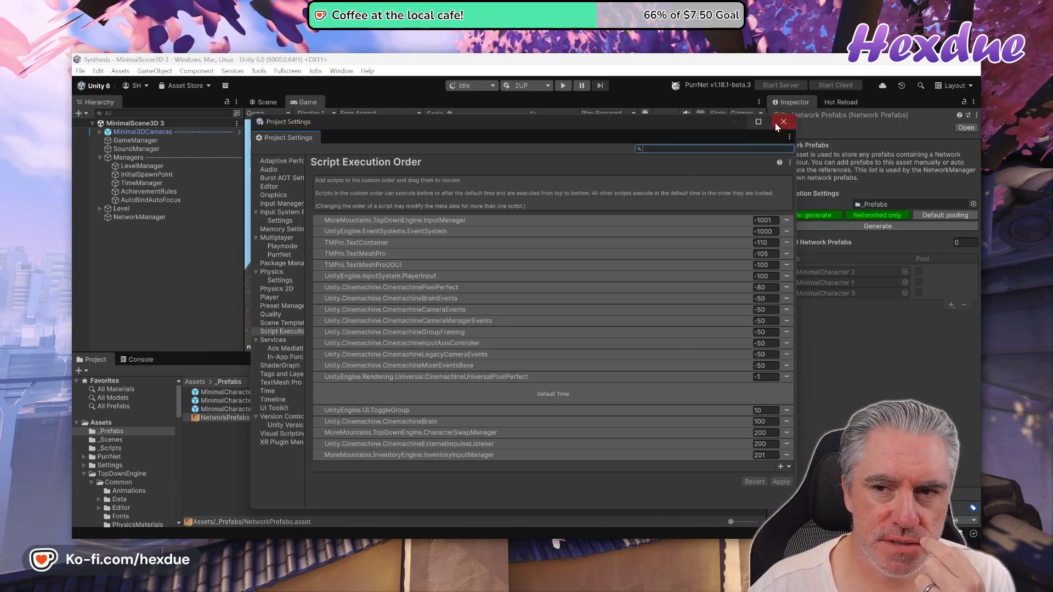
pyautogui.click(777, 126)
pyautogui.click(98, 70)
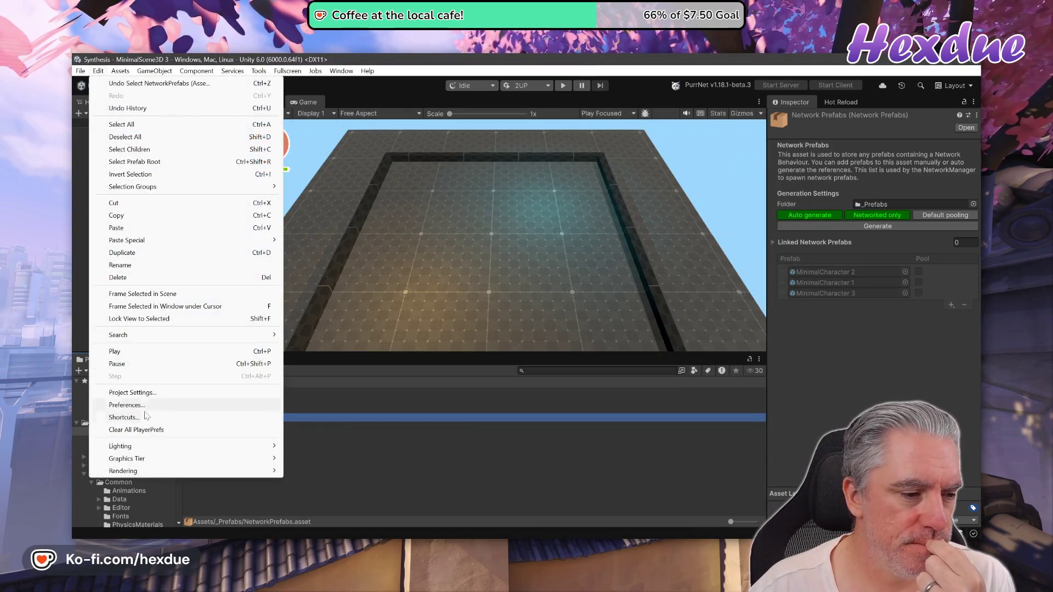
pyautogui.click(129, 406)
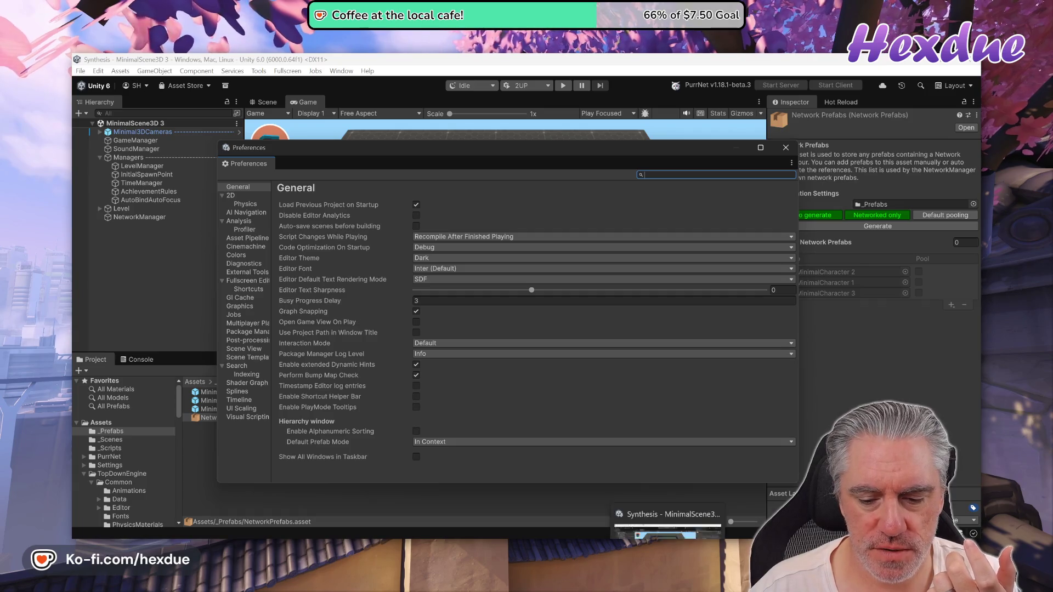
pyautogui.rightClick(652, 531)
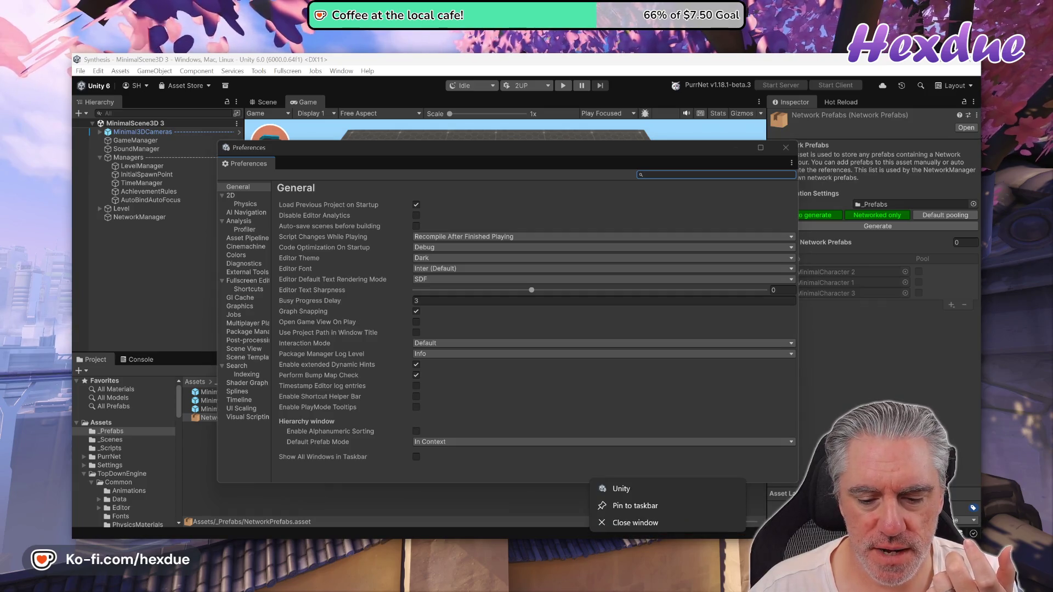
pyautogui.click(656, 509)
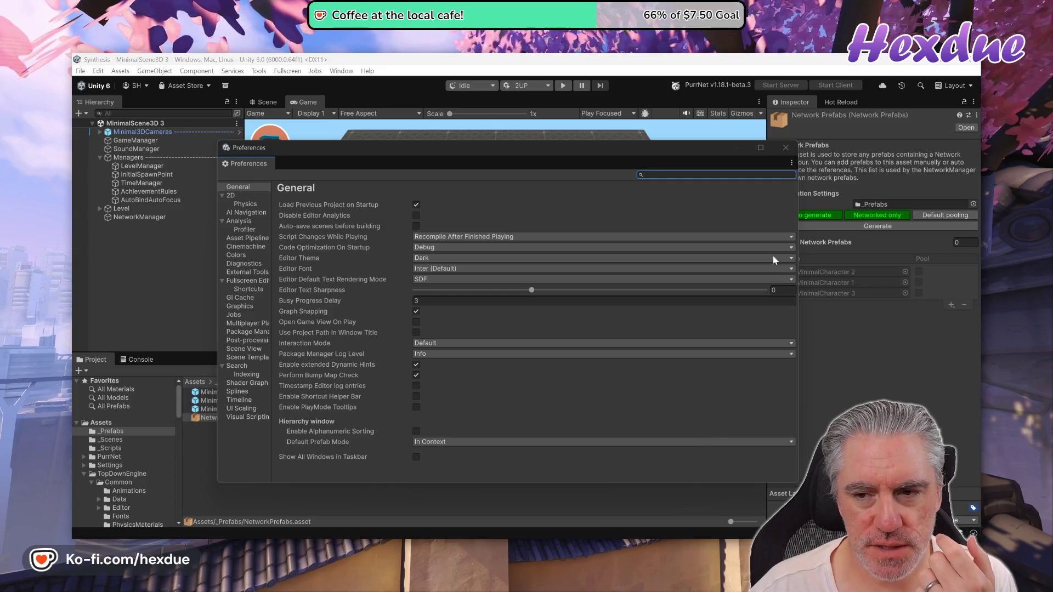
pyautogui.click(786, 147)
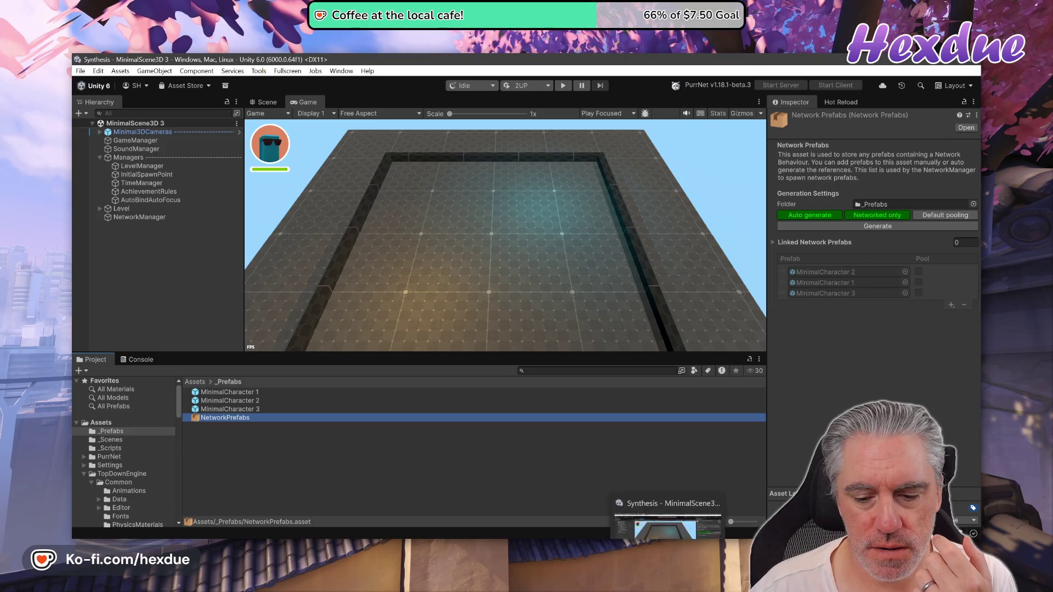
pyautogui.click(695, 538)
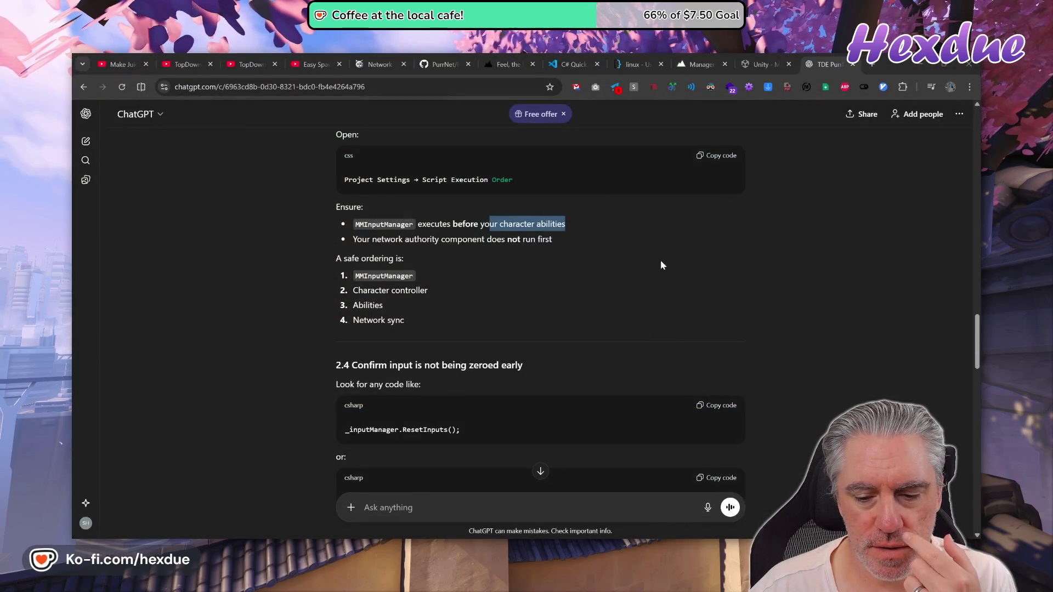
# Step: Switch from ChatGPT to the Discord window showing the #feel channel
pyautogui.moveTo(644, 543)
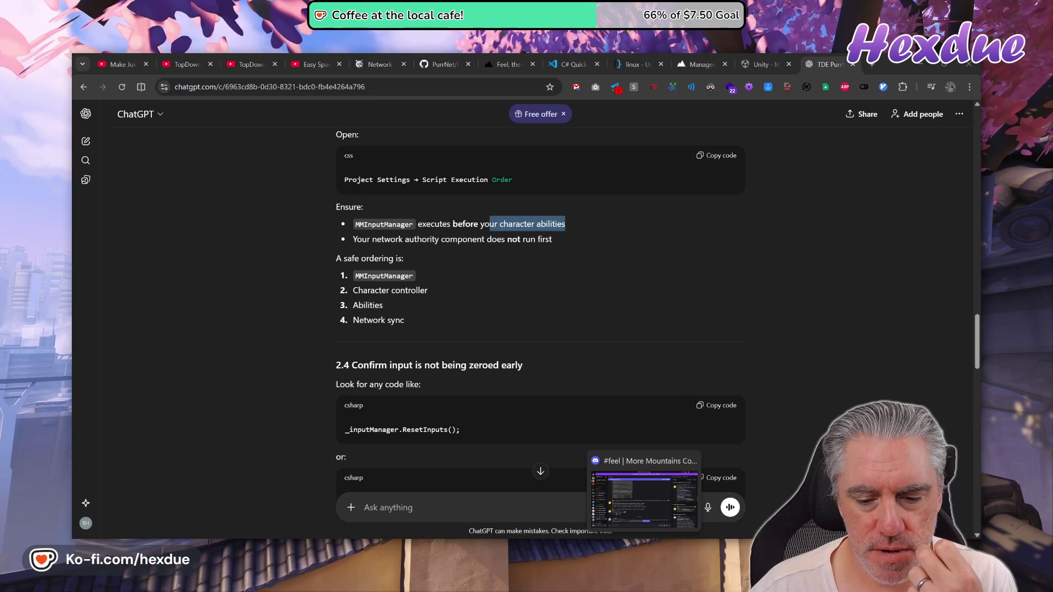
pyautogui.click(645, 499)
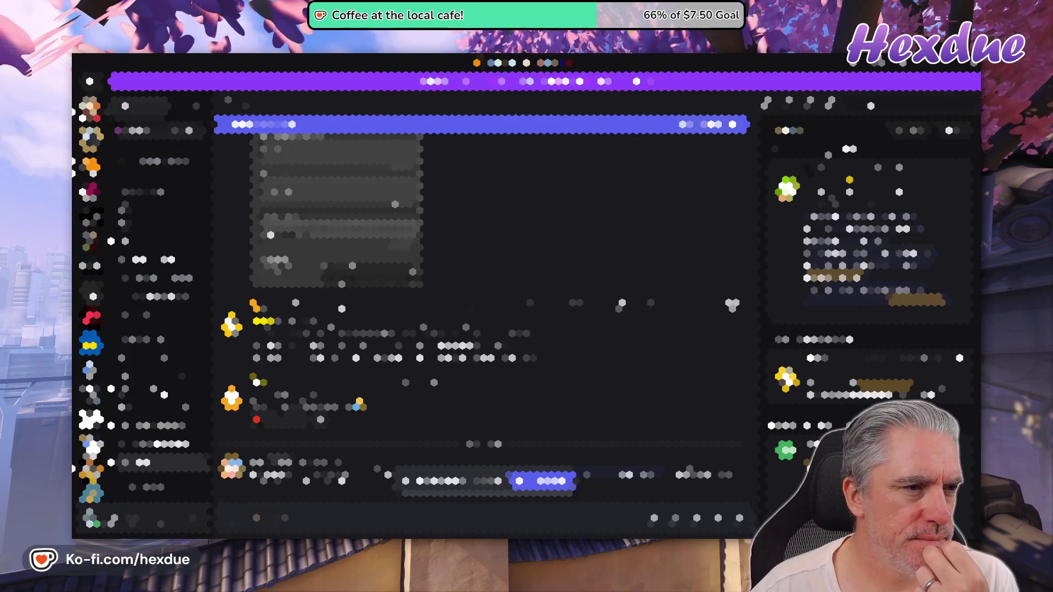
# Step: Leave the Discord server for the home view and switch back to the browser page
pyautogui.click(89, 81)
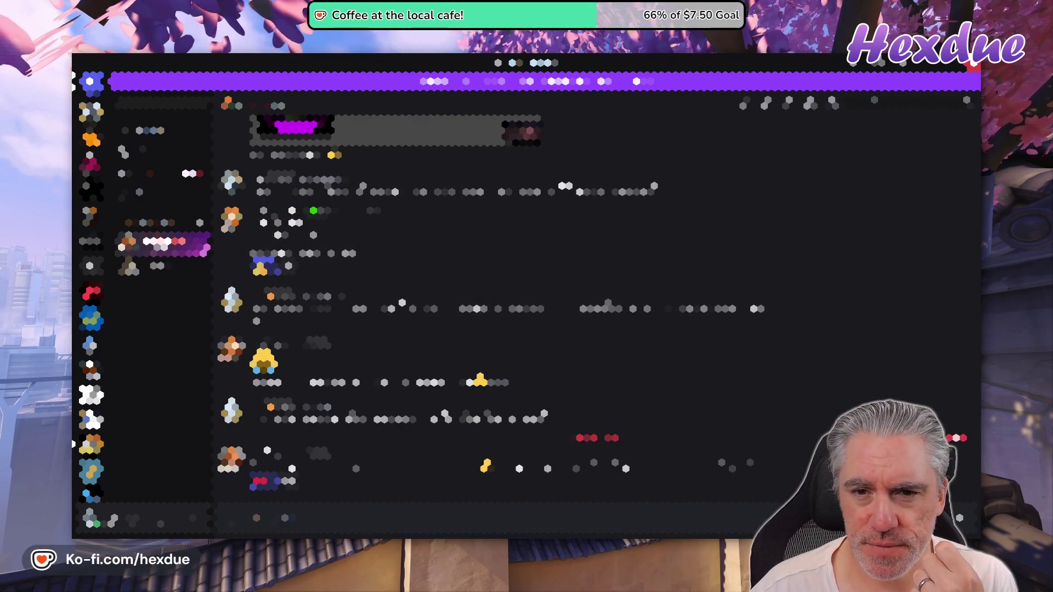
pyautogui.hotkey('alt', 'Tab')
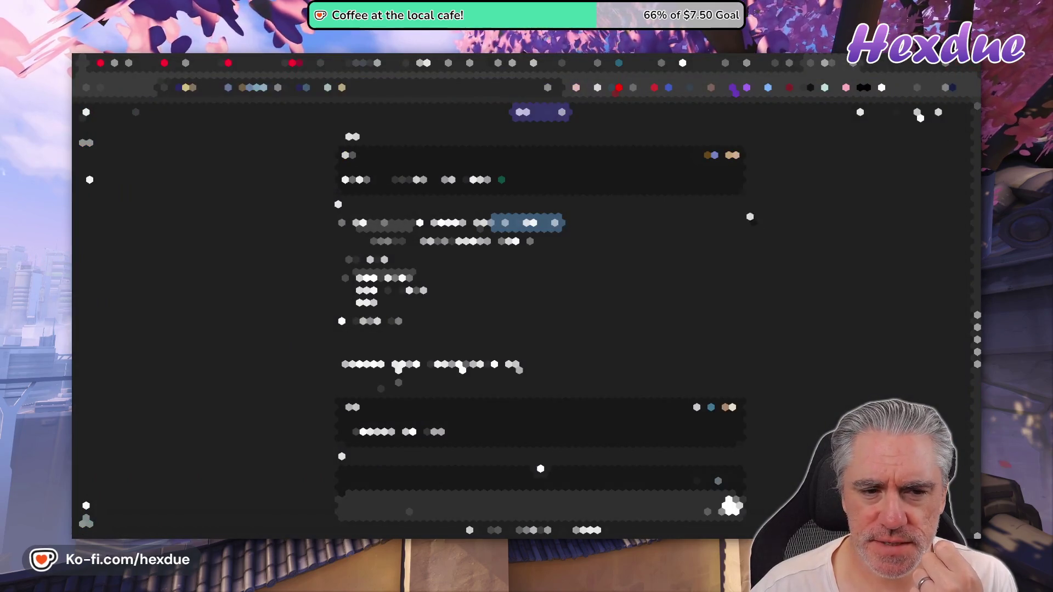
pyautogui.click(736, 290)
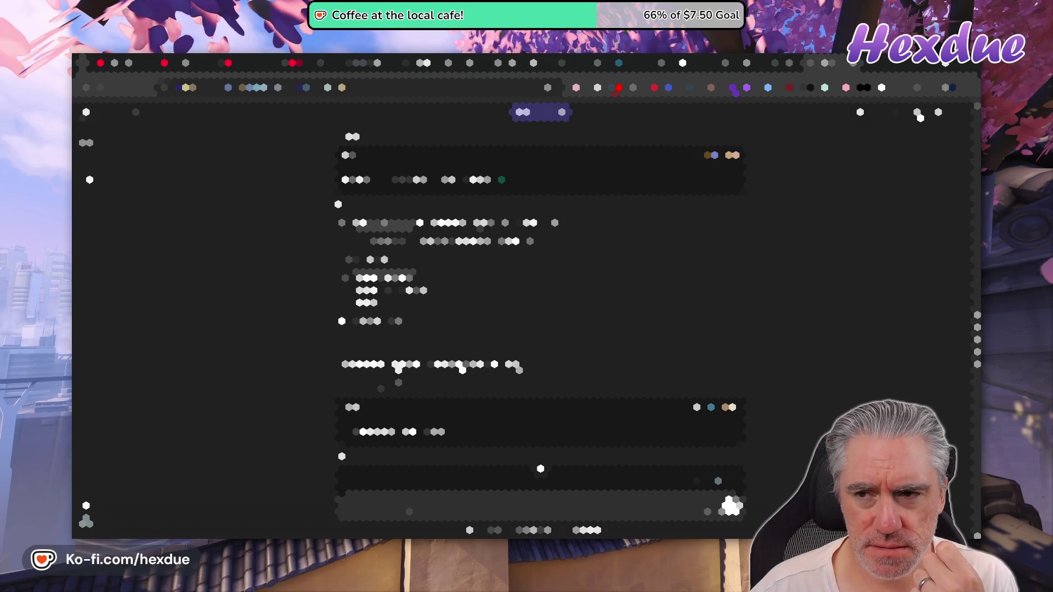
# Step: Open a new browser tab, load the 'chat' site and scroll its post listing
pyautogui.hotkey('ctrl', 't')
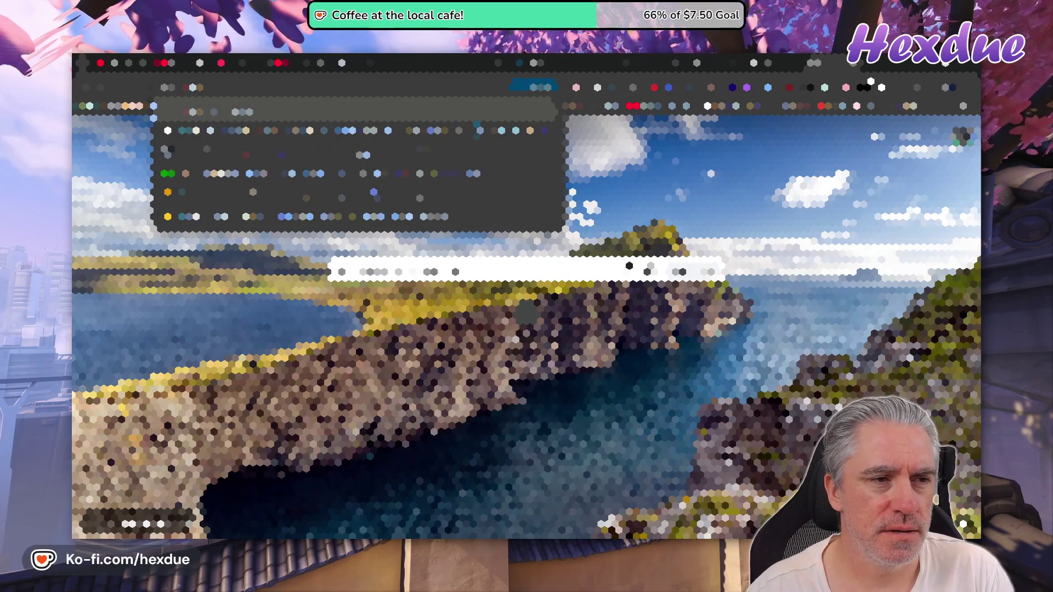
pyautogui.press('Escape')
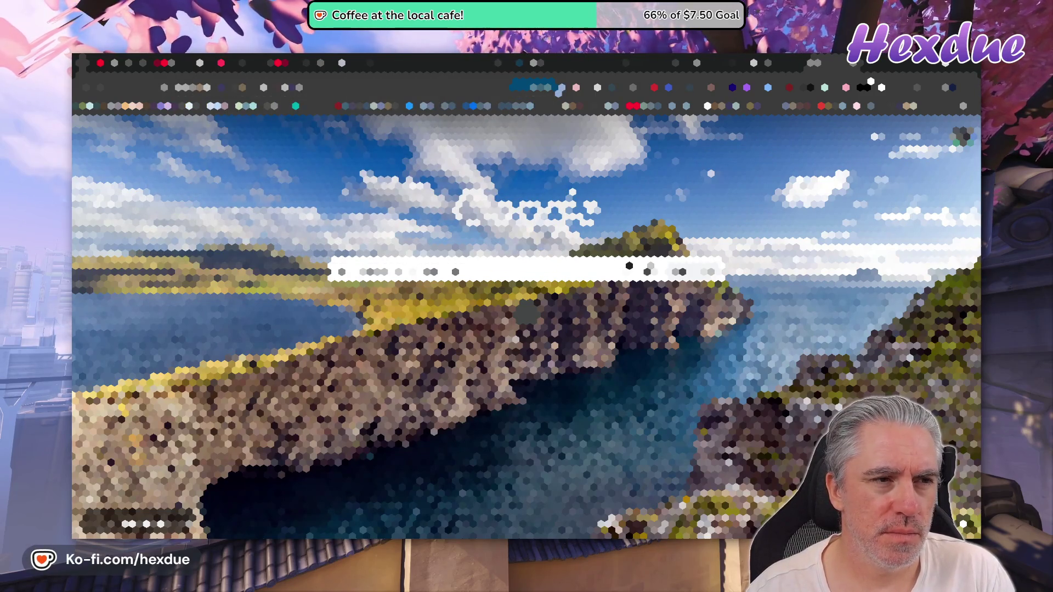
pyautogui.write('chat')
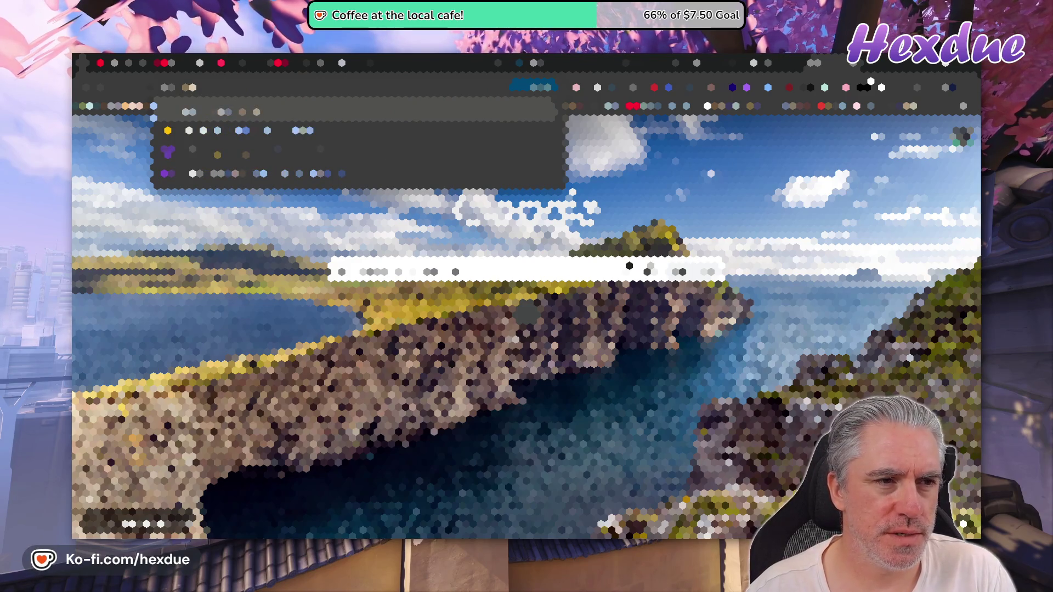
pyautogui.press('Return')
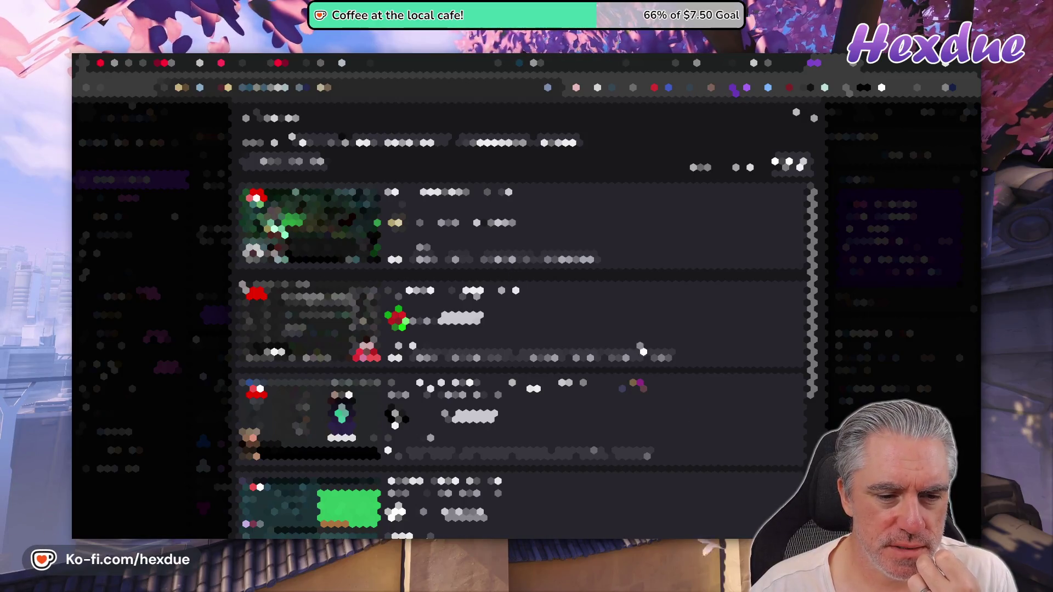
pyautogui.scroll(-2, 521, 318)
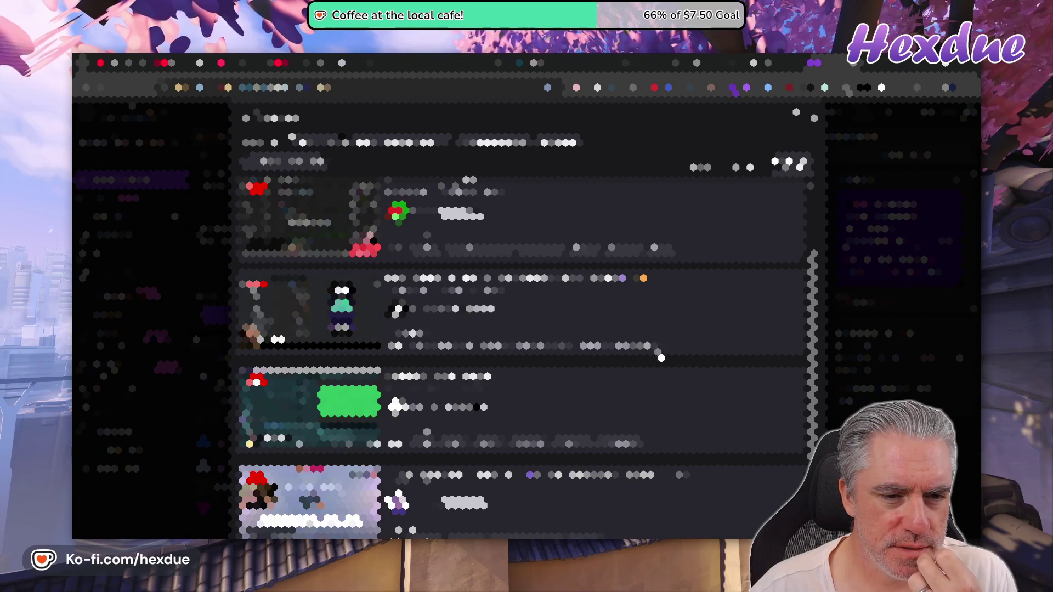